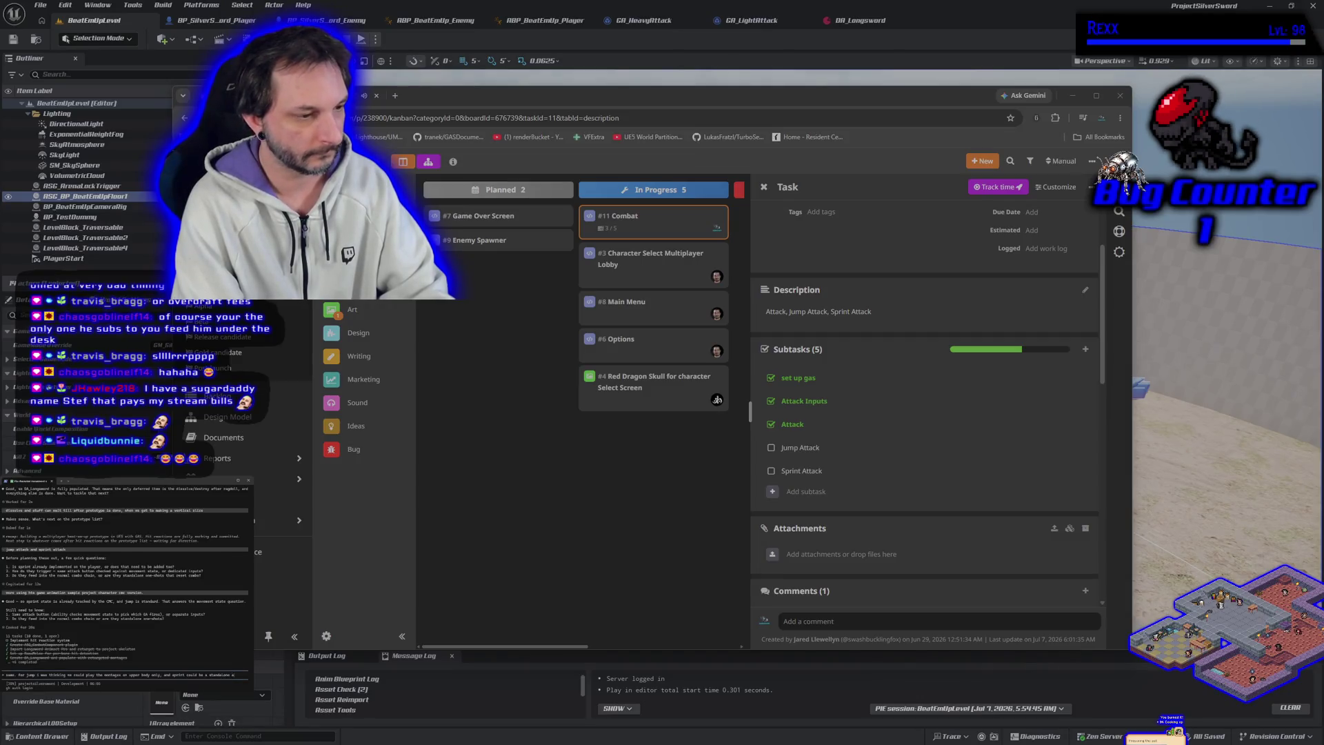
# Create a new task titled 'Enemy AI', which appears as #13 in the Planned column.
pyautogui.write('ack')
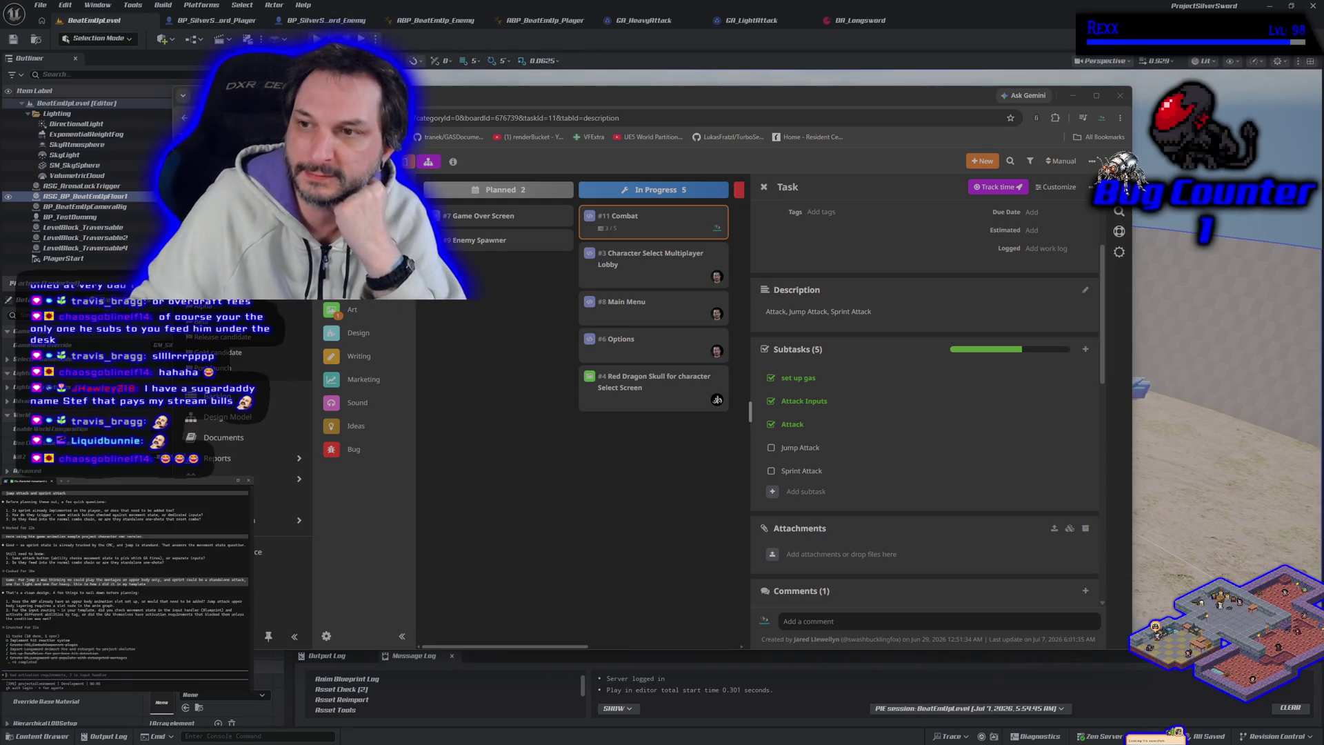
pyautogui.click(974, 164)
pyautogui.click(983, 179)
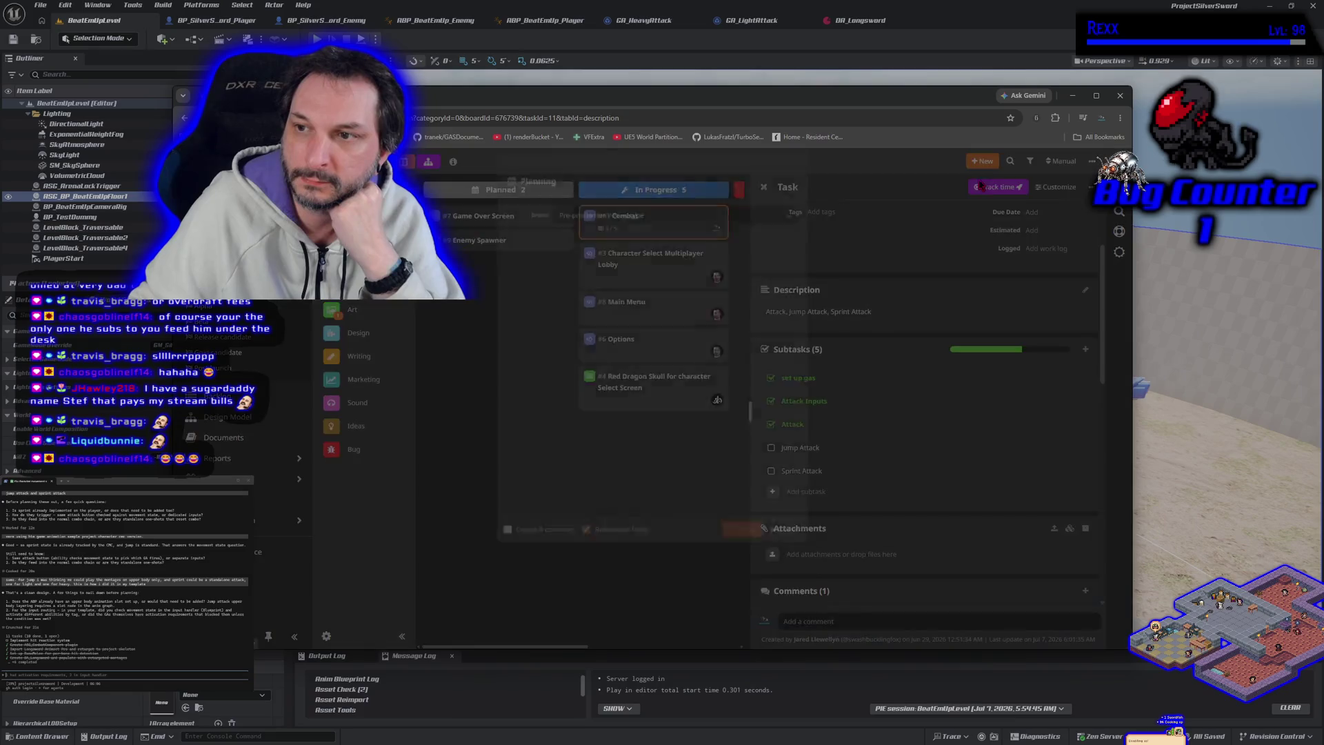
pyautogui.write('Ene')
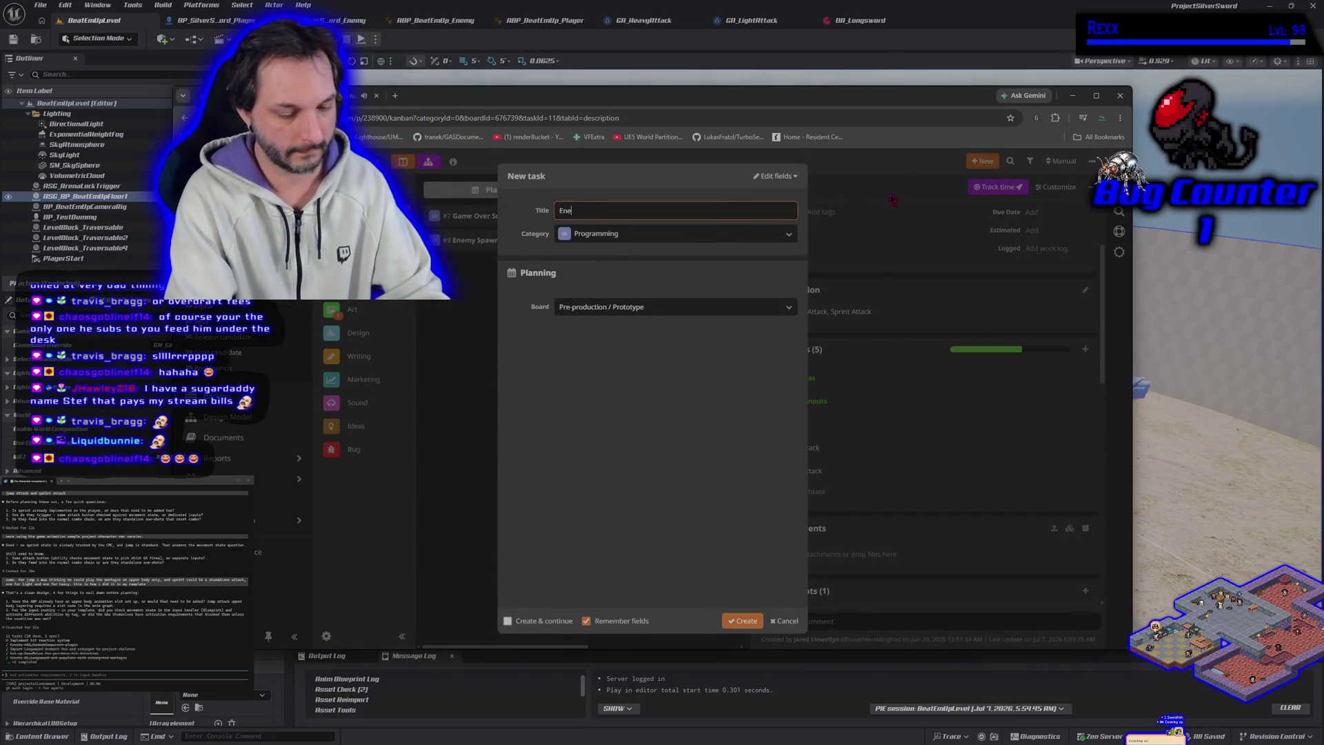
pyautogui.write('my AI')
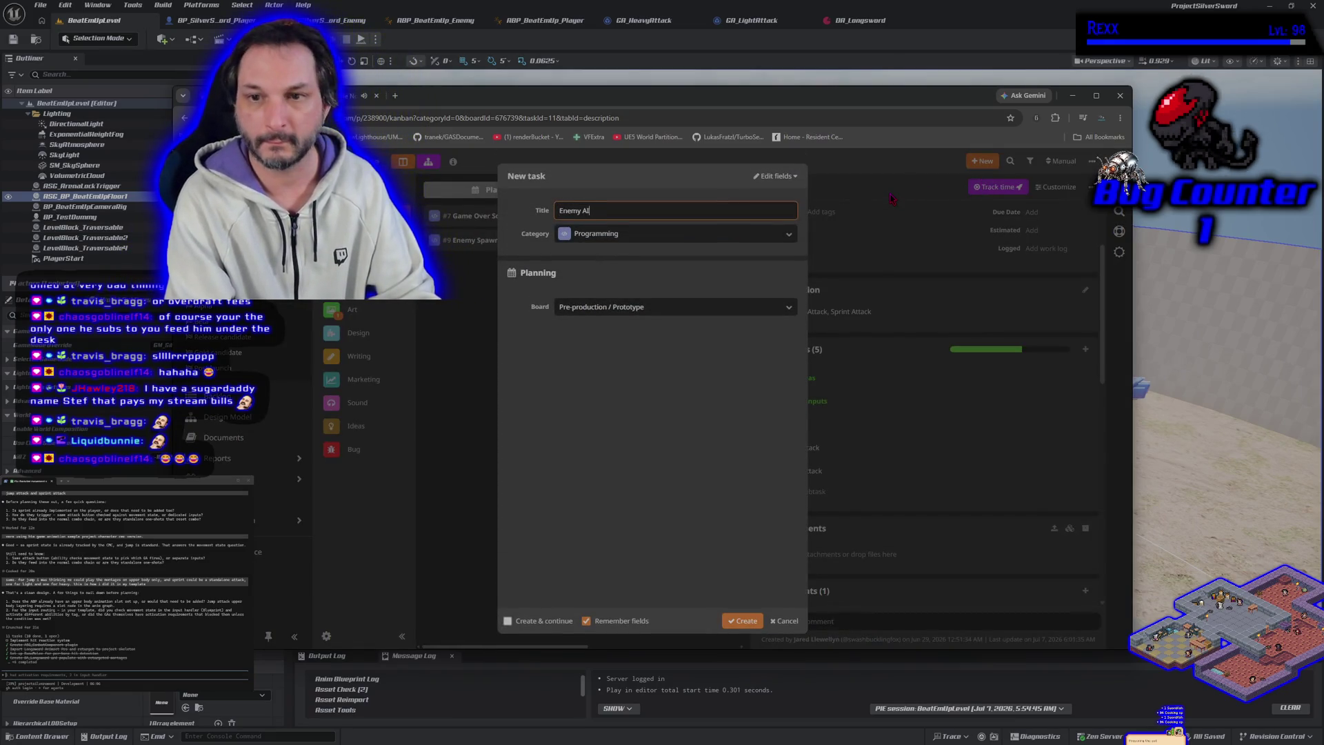
pyautogui.click(739, 623)
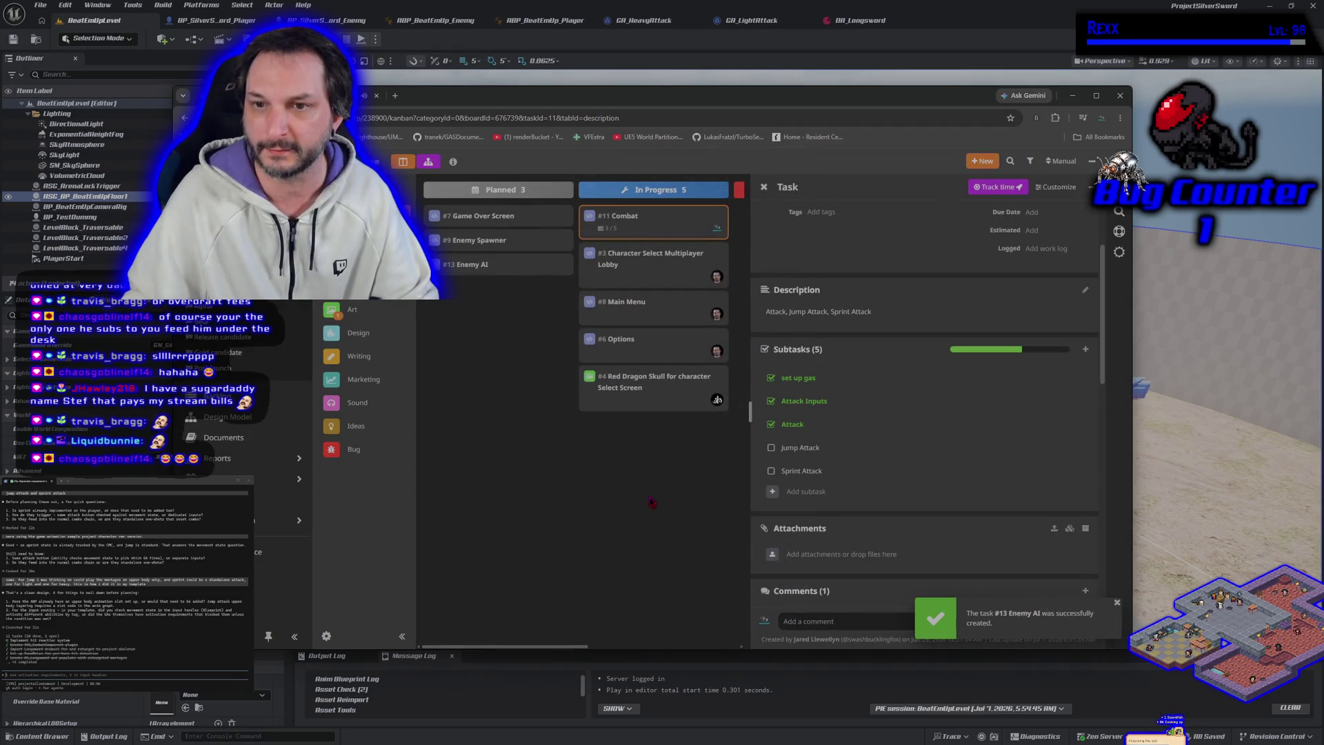
pyautogui.click(982, 160)
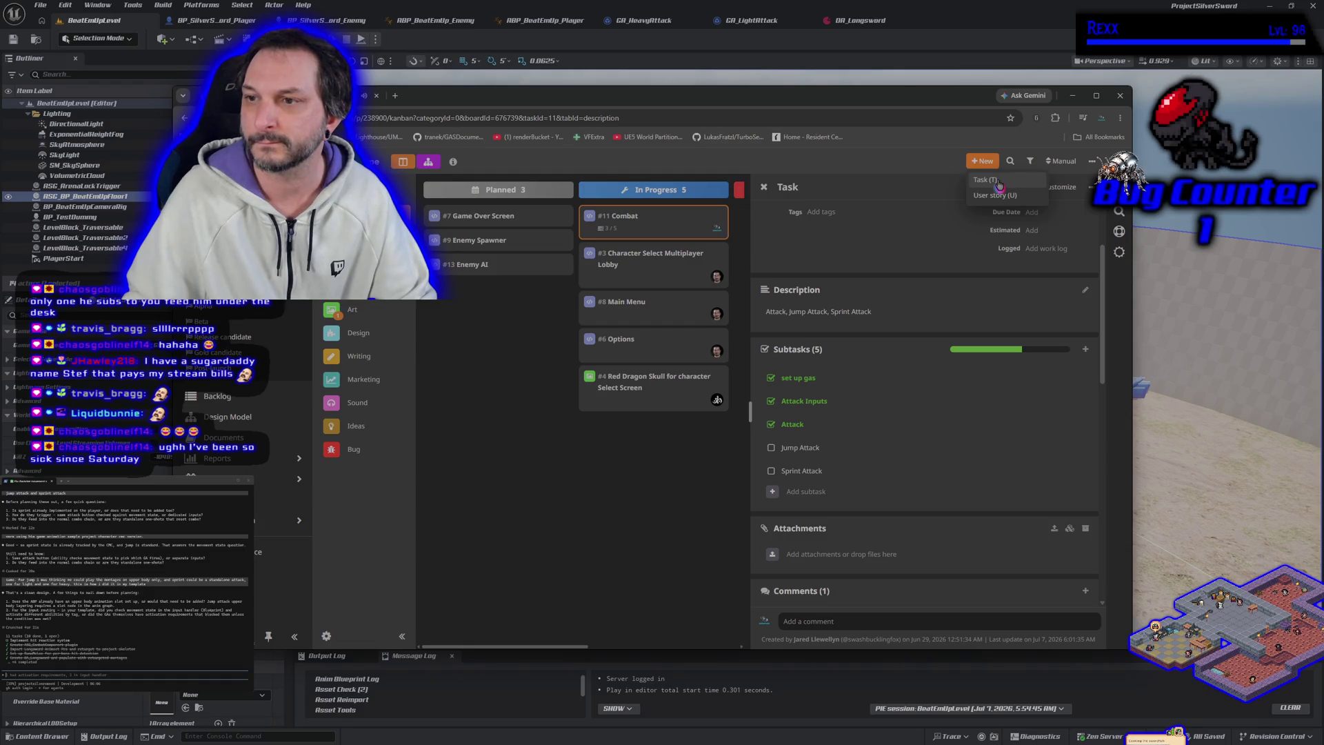
# Create task #14 titled 'Enemy Spawner' through the New Task form.
pyautogui.click(1000, 184)
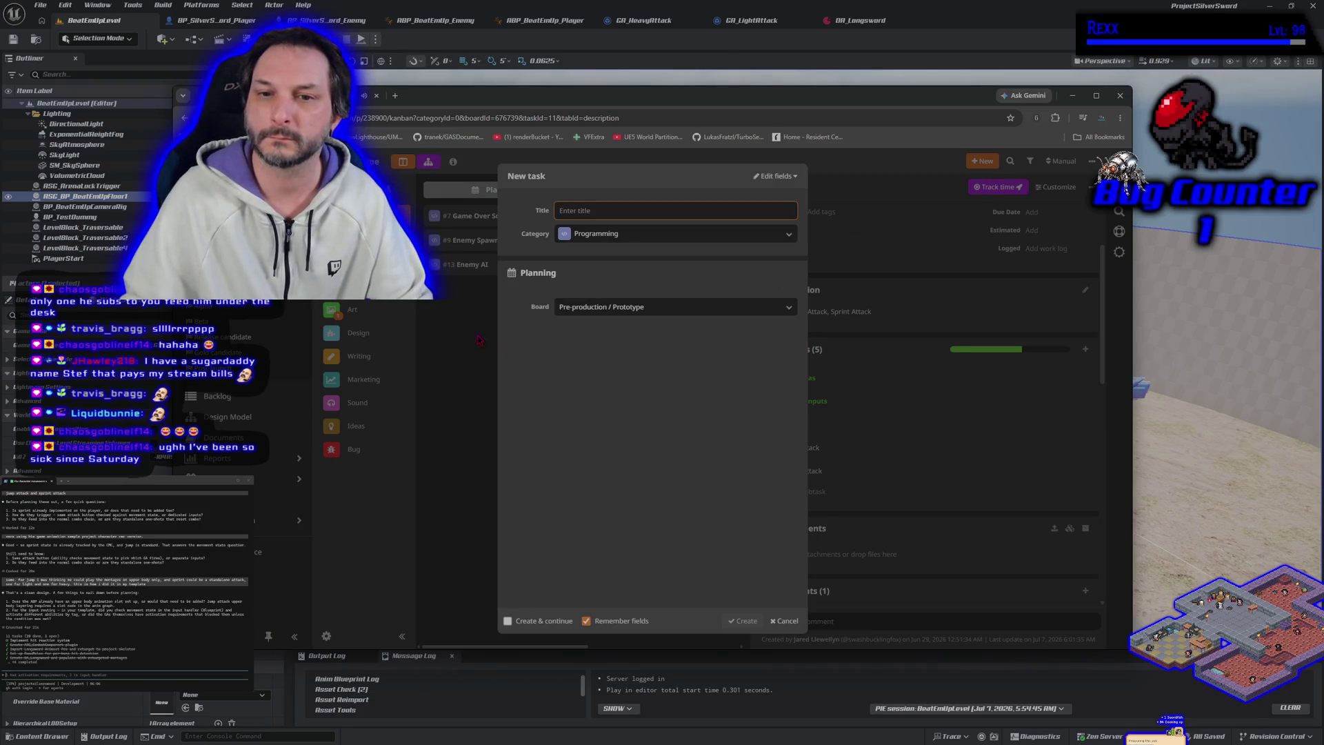
pyautogui.write('E')
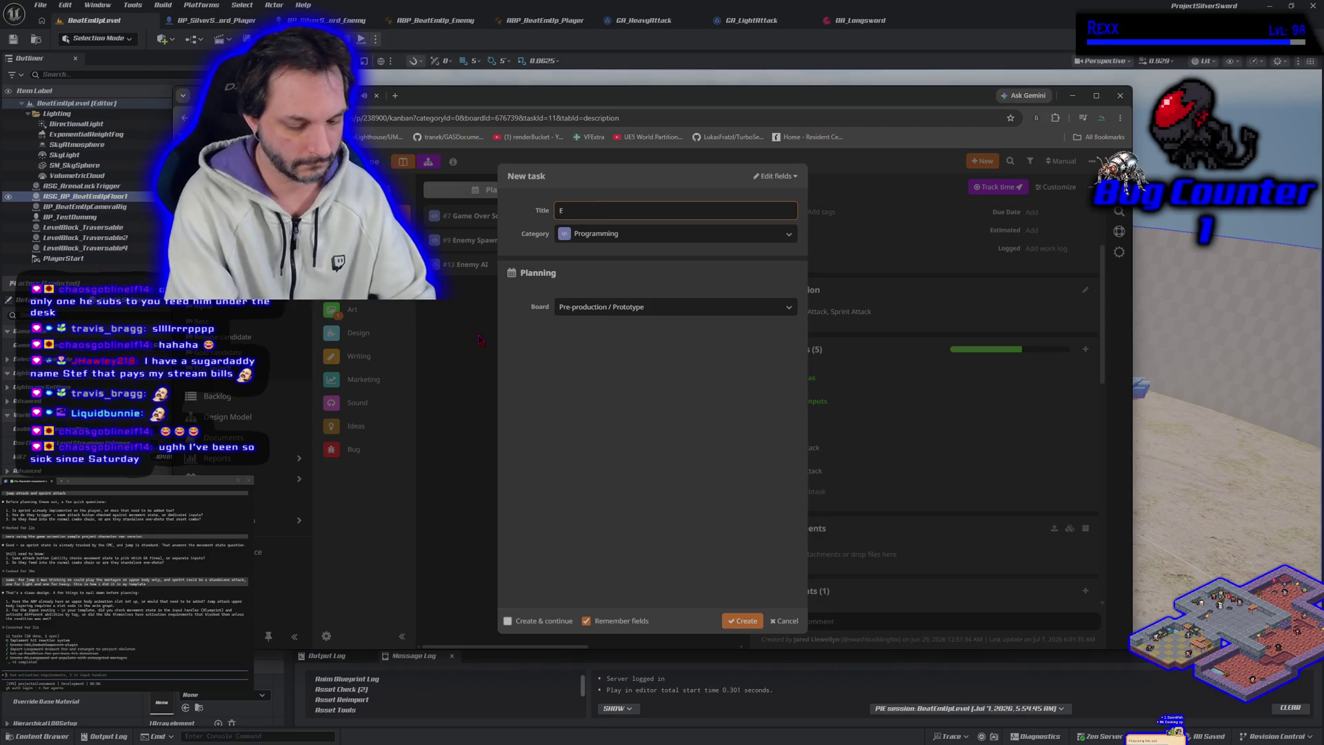
pyautogui.write('nemy Spawner')
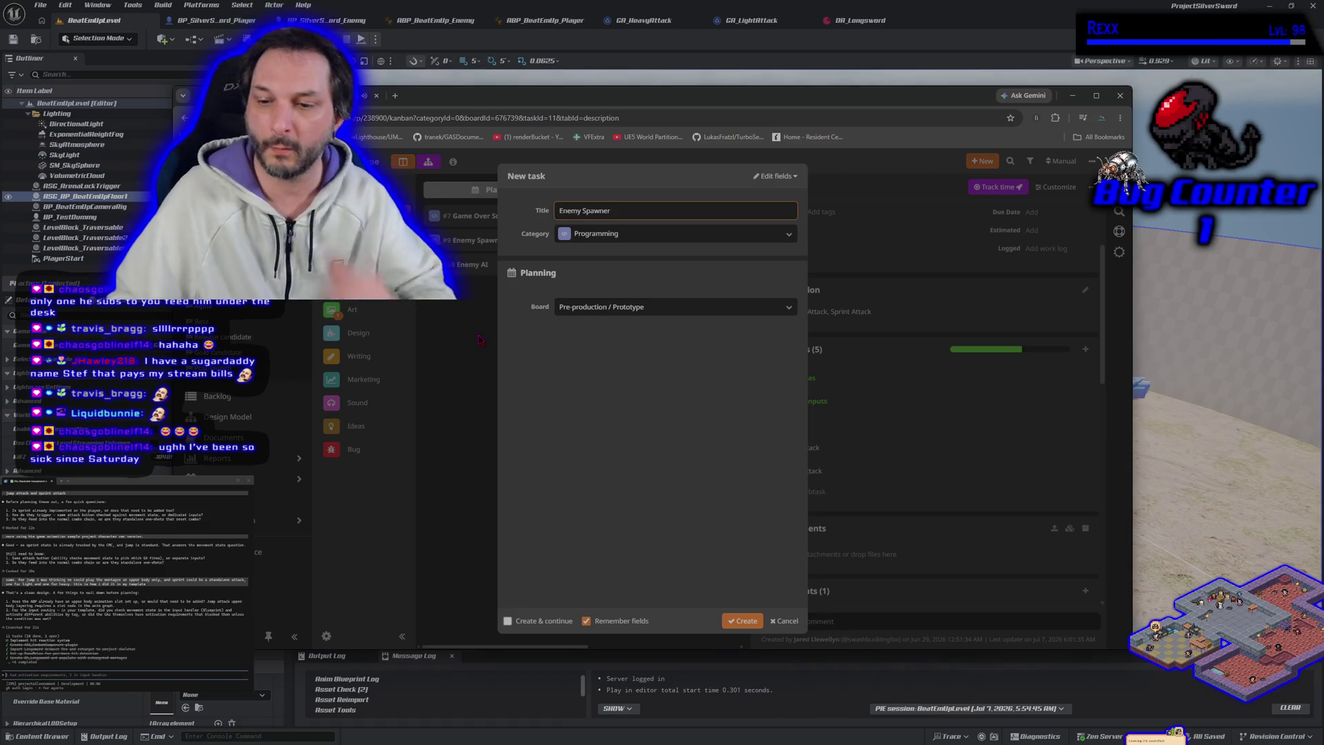
pyautogui.click(736, 620)
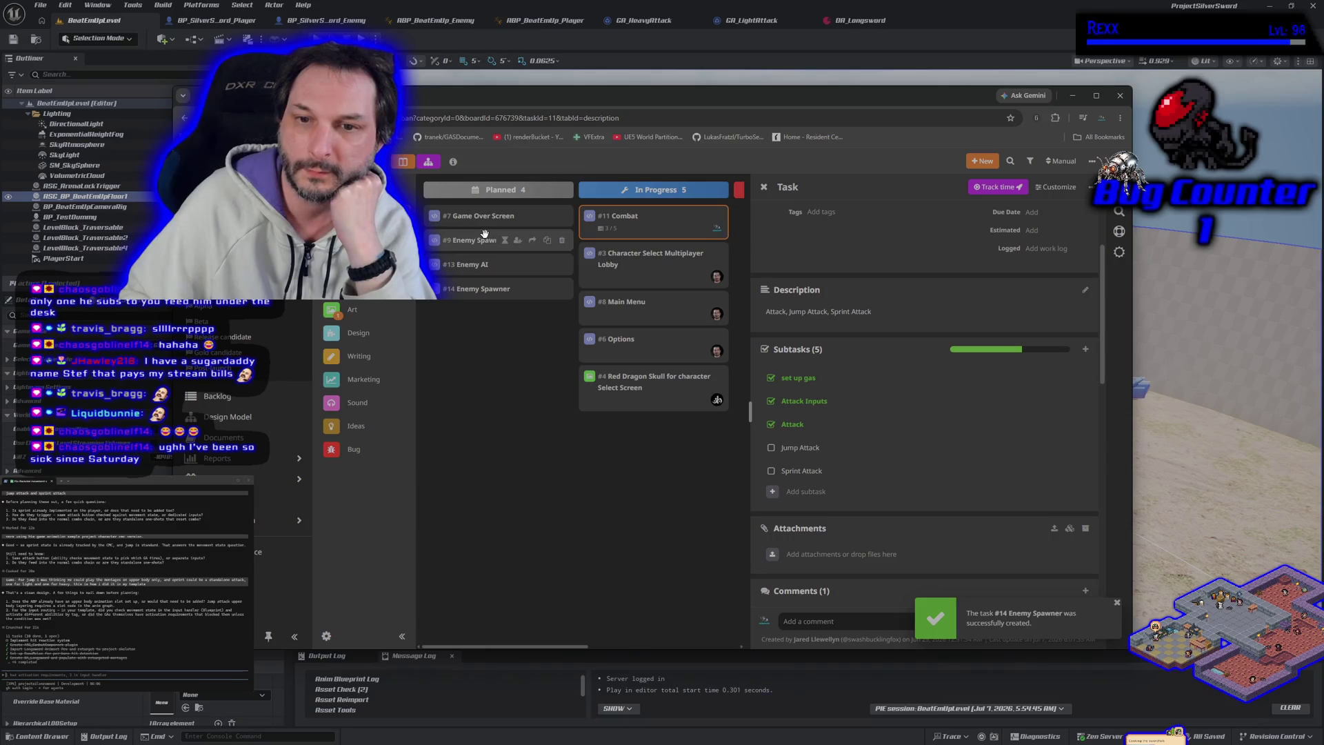
# Permanently delete the old #9 Enemy Spawner task, confirming with DELETE, and close the Combat details.
pyautogui.click(562, 240)
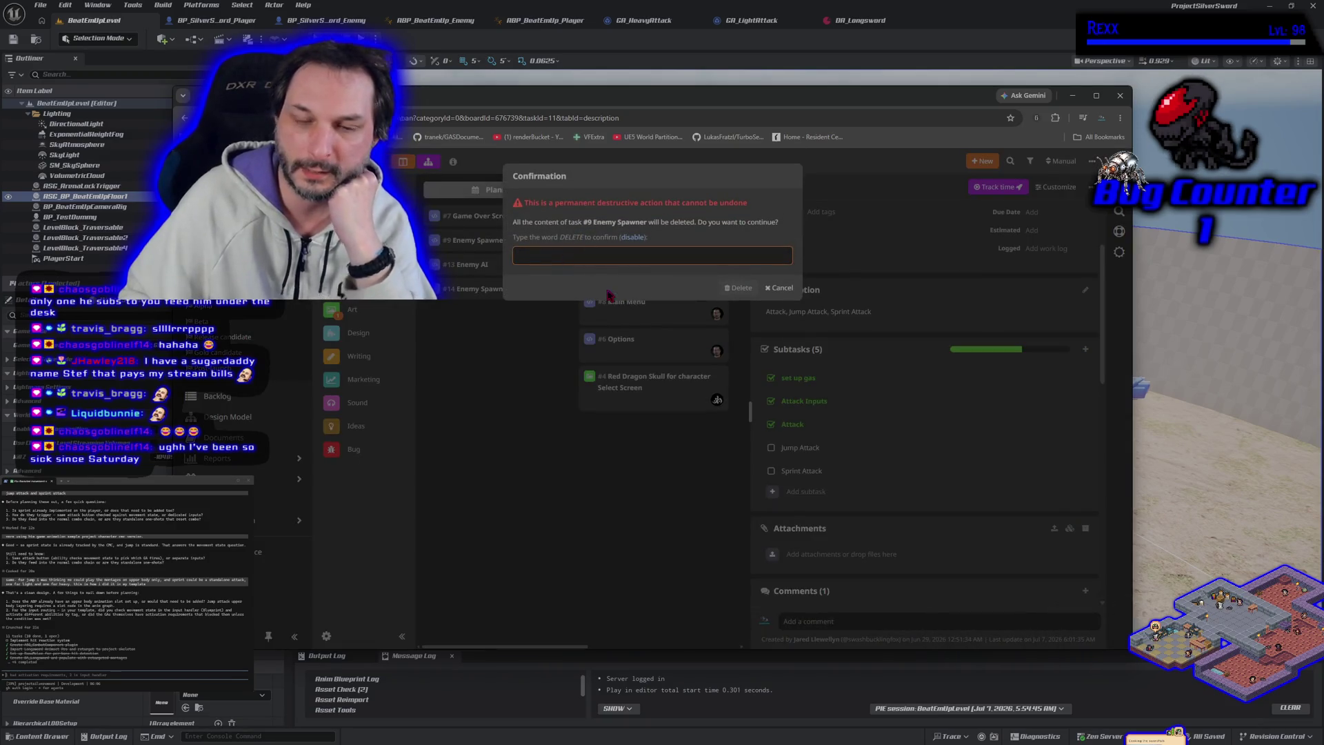
pyautogui.write('DELETE')
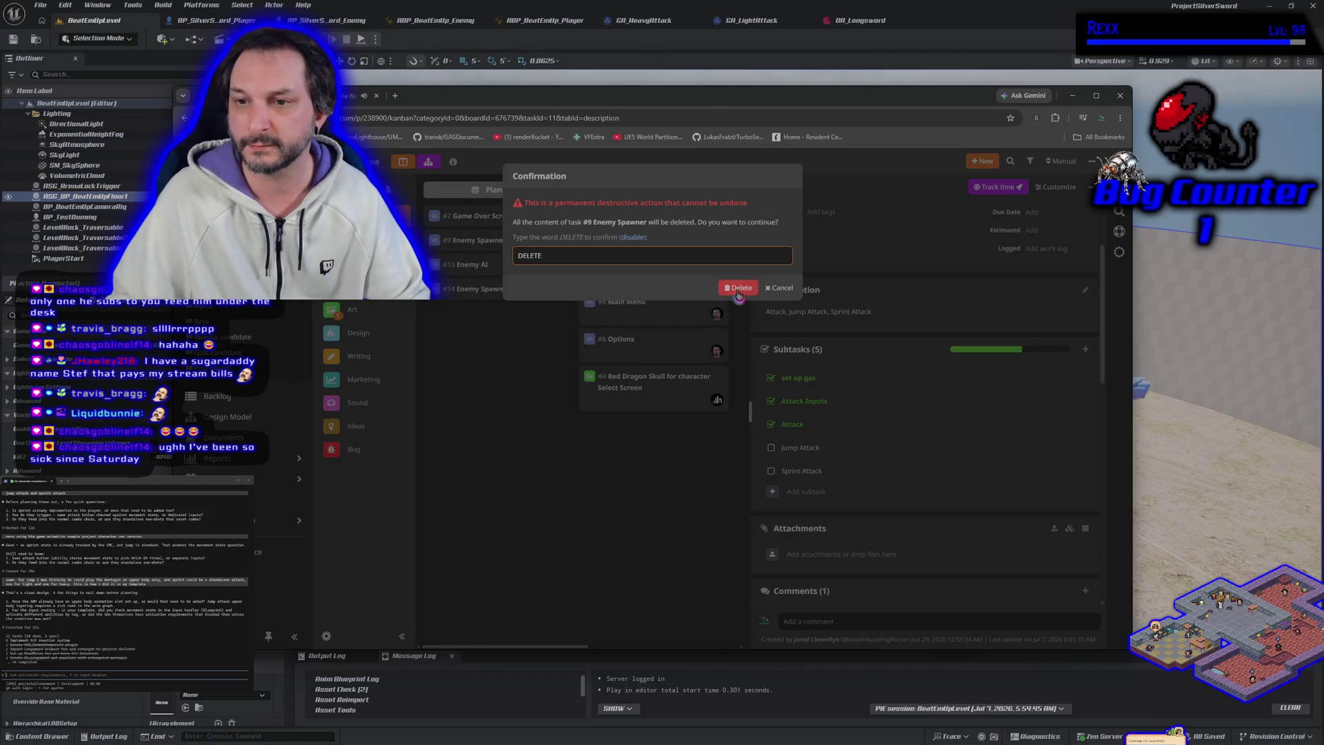
pyautogui.click(737, 289)
pyautogui.press('Escape')
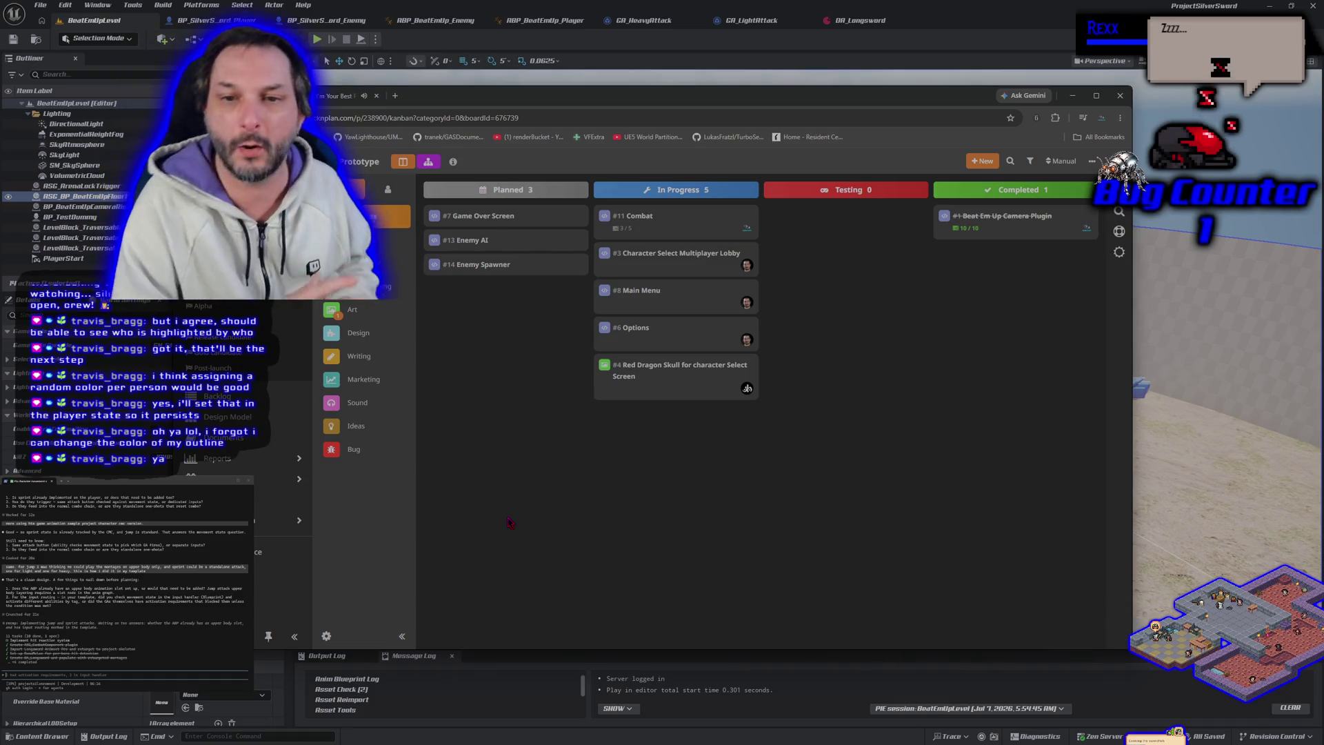
# Assign a team member to task #13 Enemy AI.
pyautogui.click(491, 241)
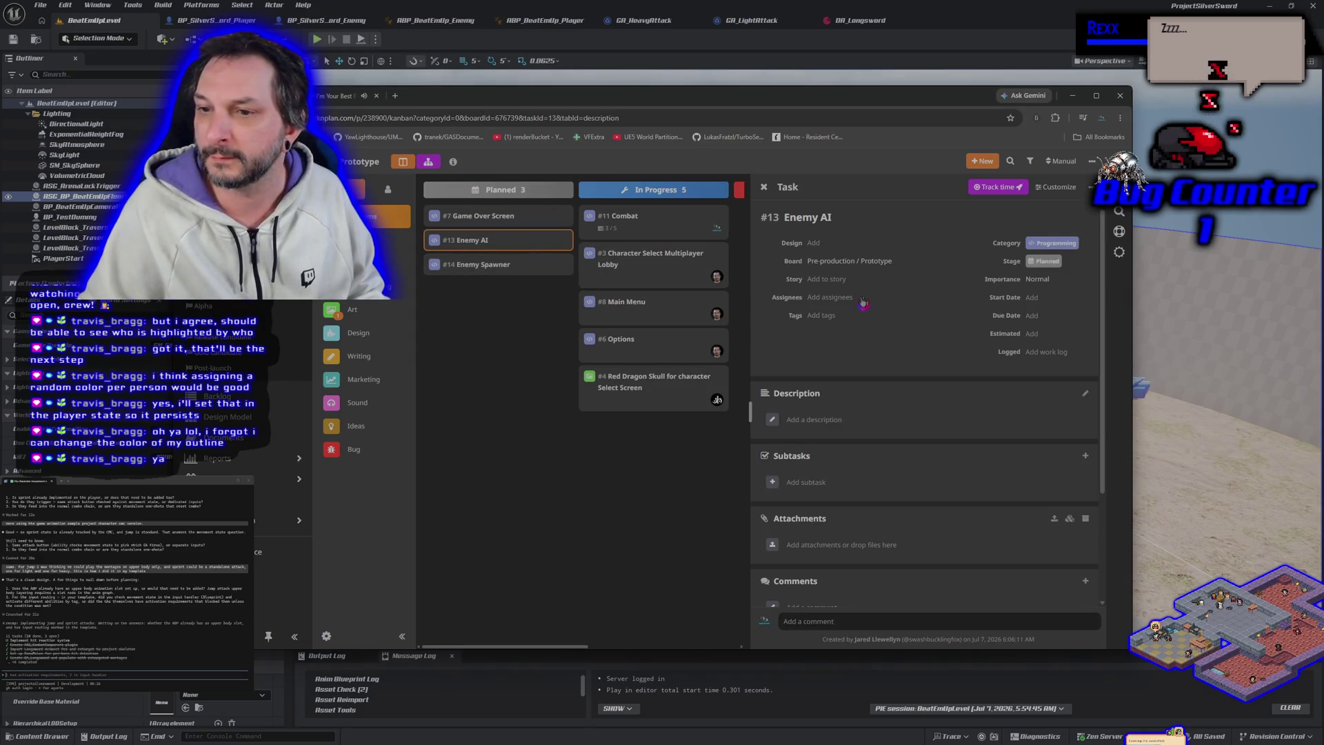
pyautogui.click(827, 304)
pyautogui.click(855, 314)
pyautogui.click(487, 322)
# Assign a team member to #14 Enemy Spawner, then view the Combat task's subtasks.
pyautogui.click(481, 279)
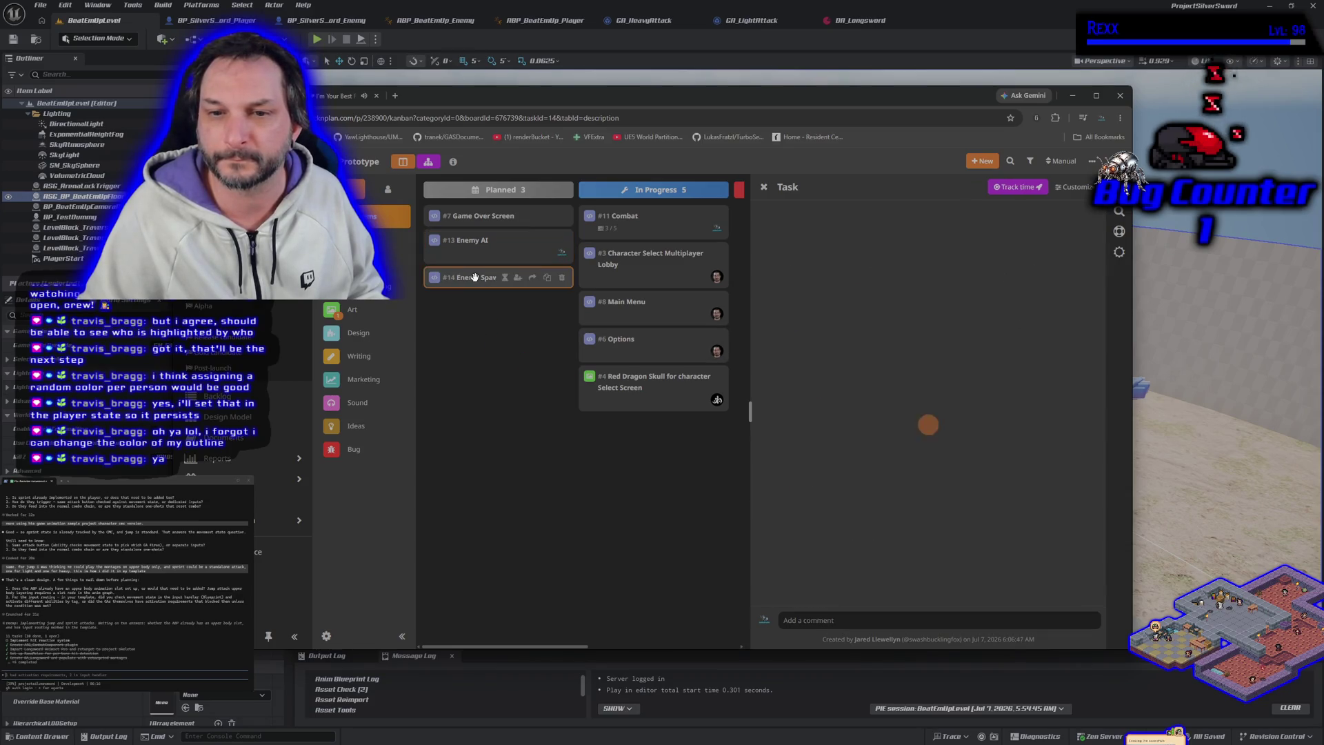
pyautogui.click(827, 298)
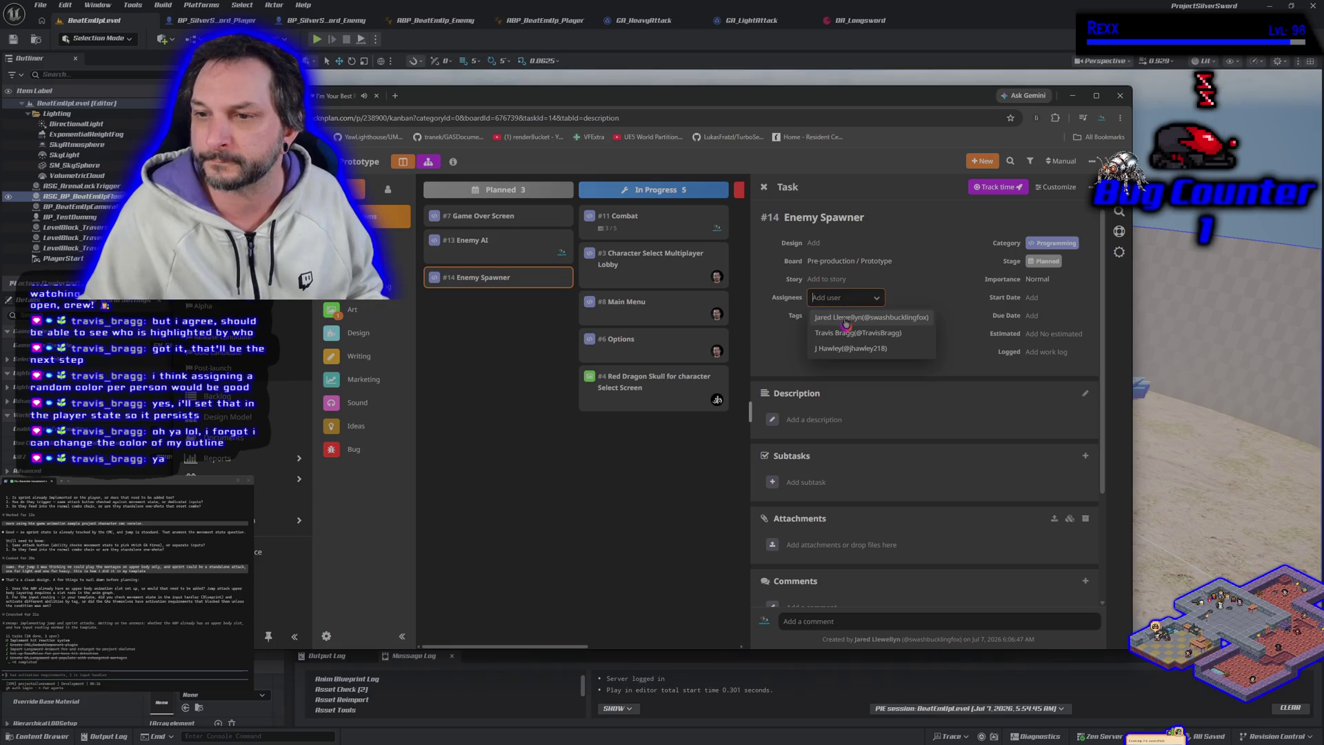
pyautogui.press('Escape')
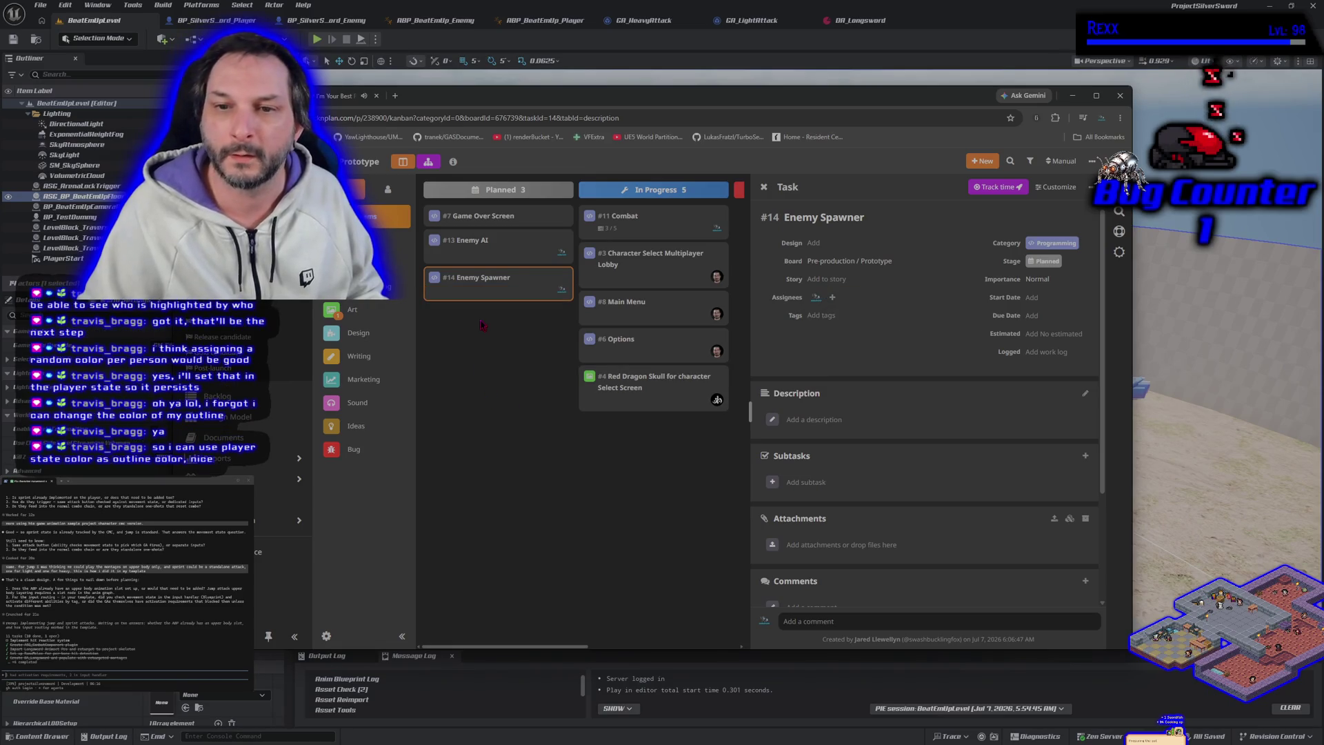
pyautogui.click(640, 223)
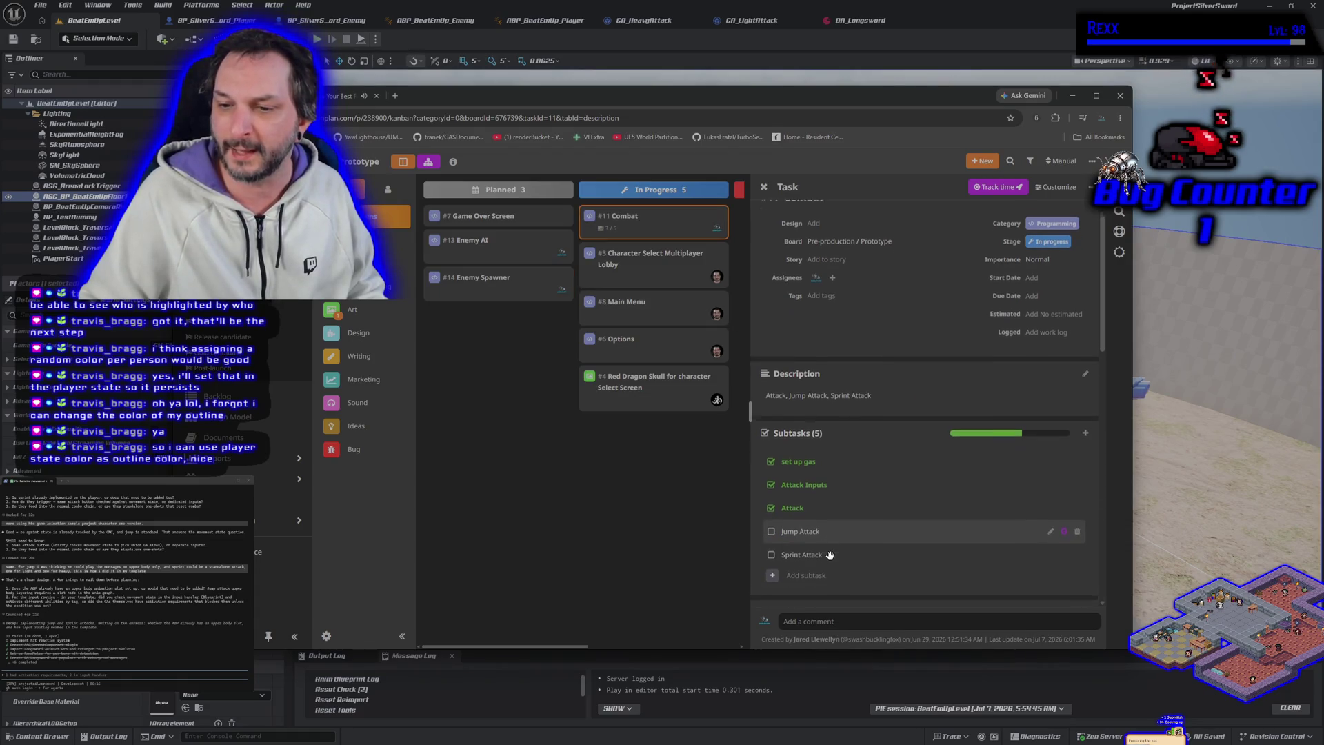
pyautogui.scroll(-1, 827, 551)
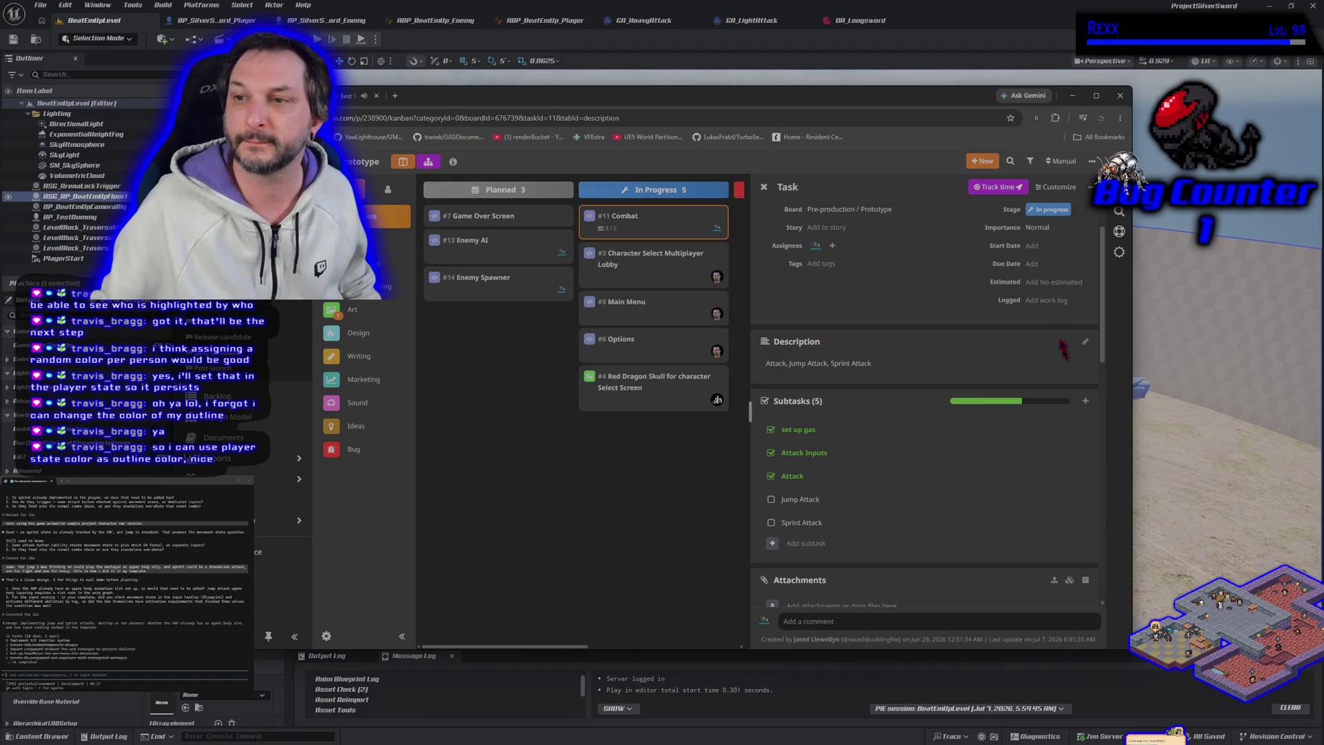
# Create a new task named 'Boss Fight' in the Planned column.
pyautogui.click(979, 165)
pyautogui.click(986, 181)
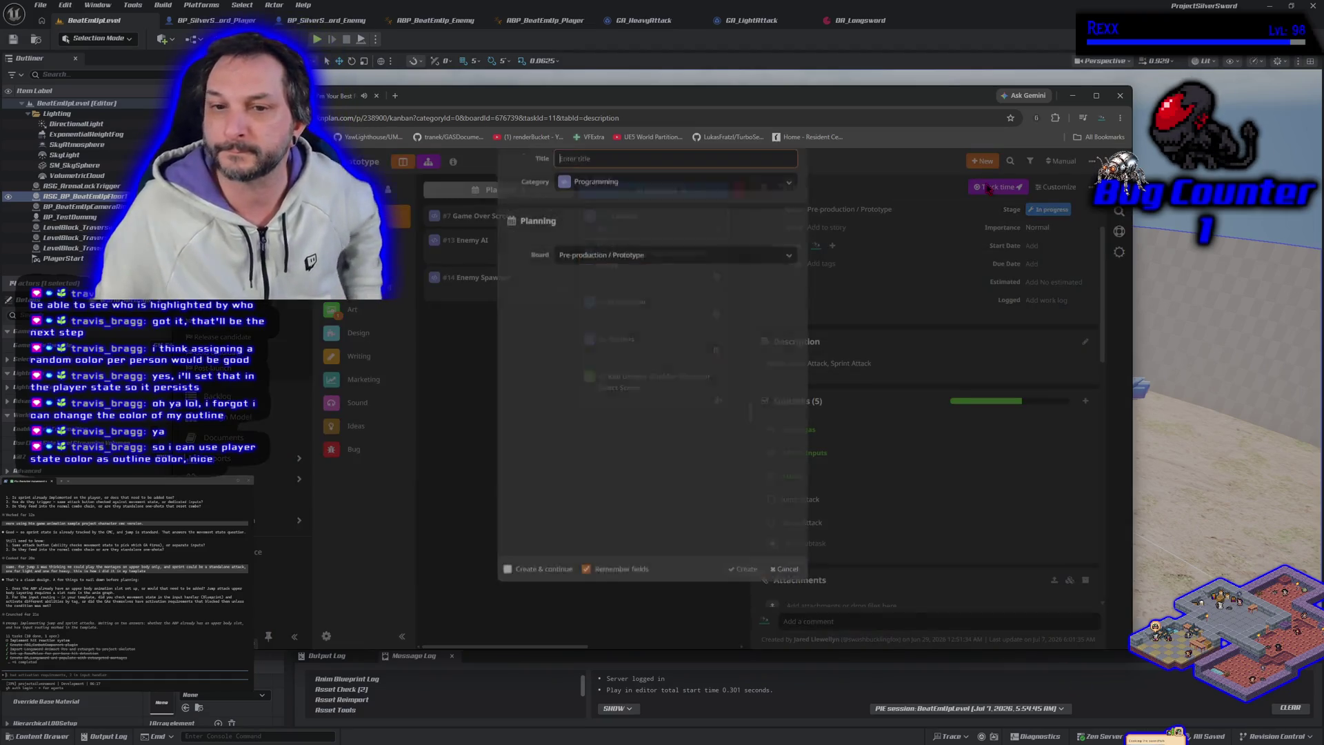
pyautogui.write('Bo')
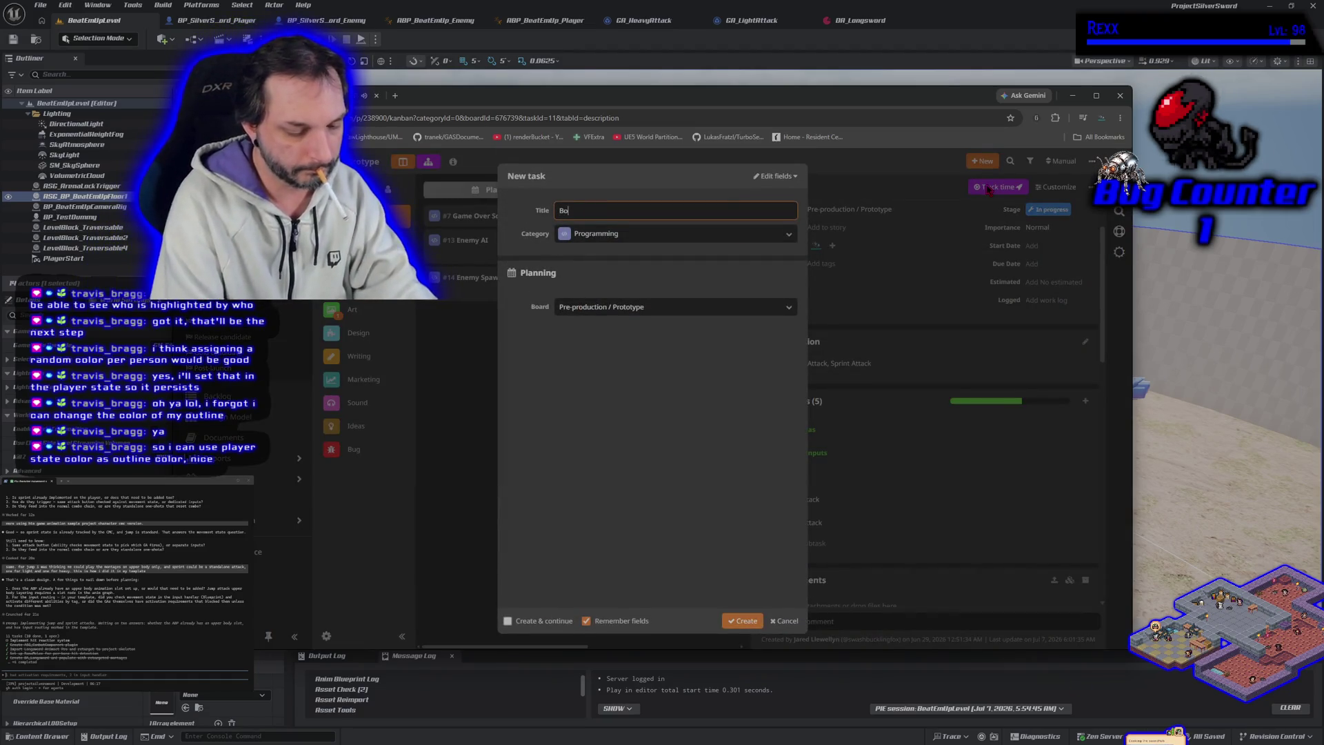
pyautogui.write('ss Fight')
pyautogui.press('Return')
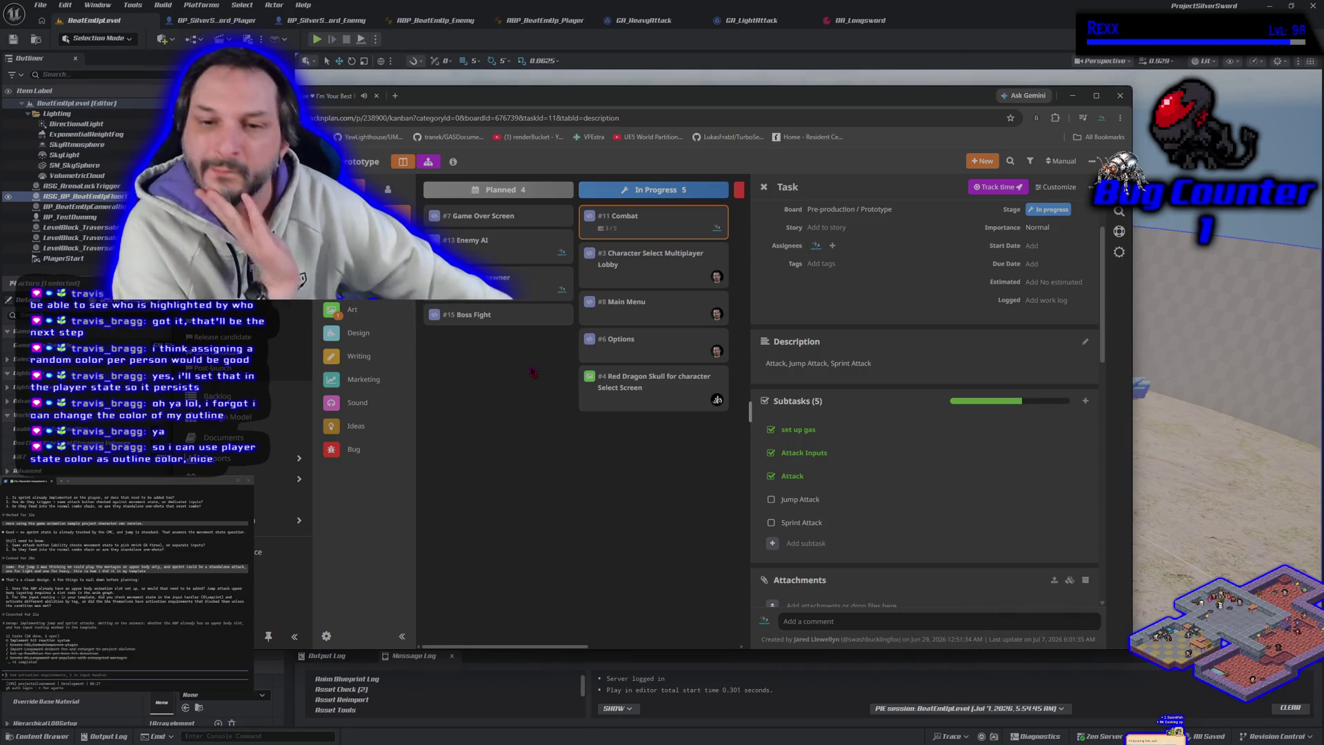
# Permanently delete the Boss Fight task, confirming with DELETE.
pyautogui.moveTo(555, 307)
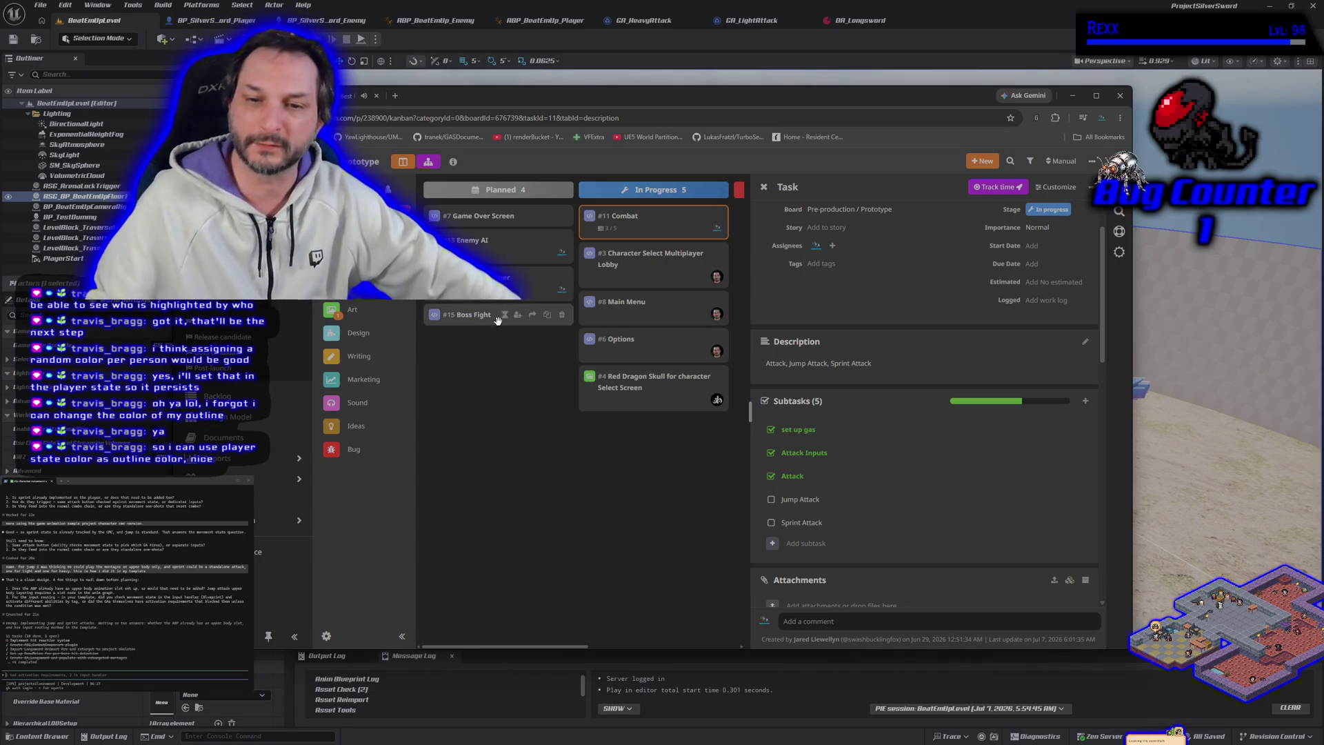
pyautogui.click(559, 315)
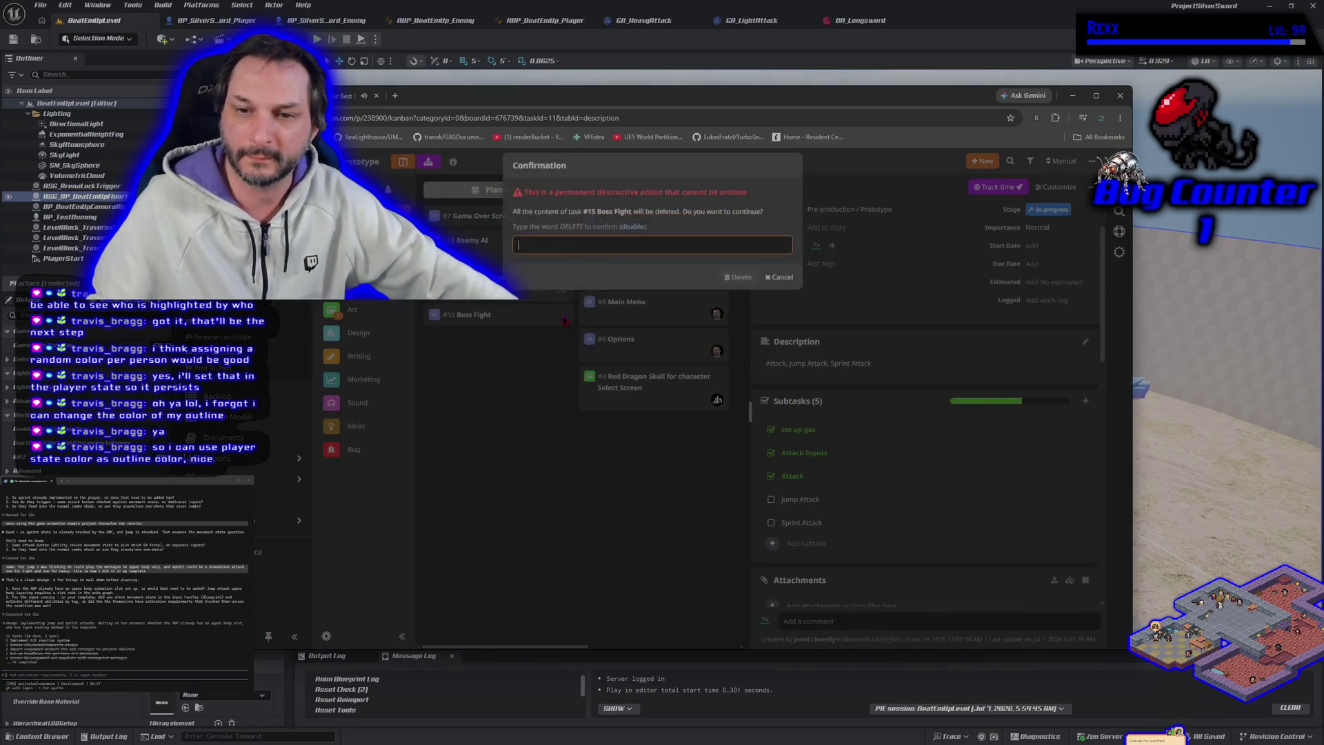
pyautogui.write('DELETE')
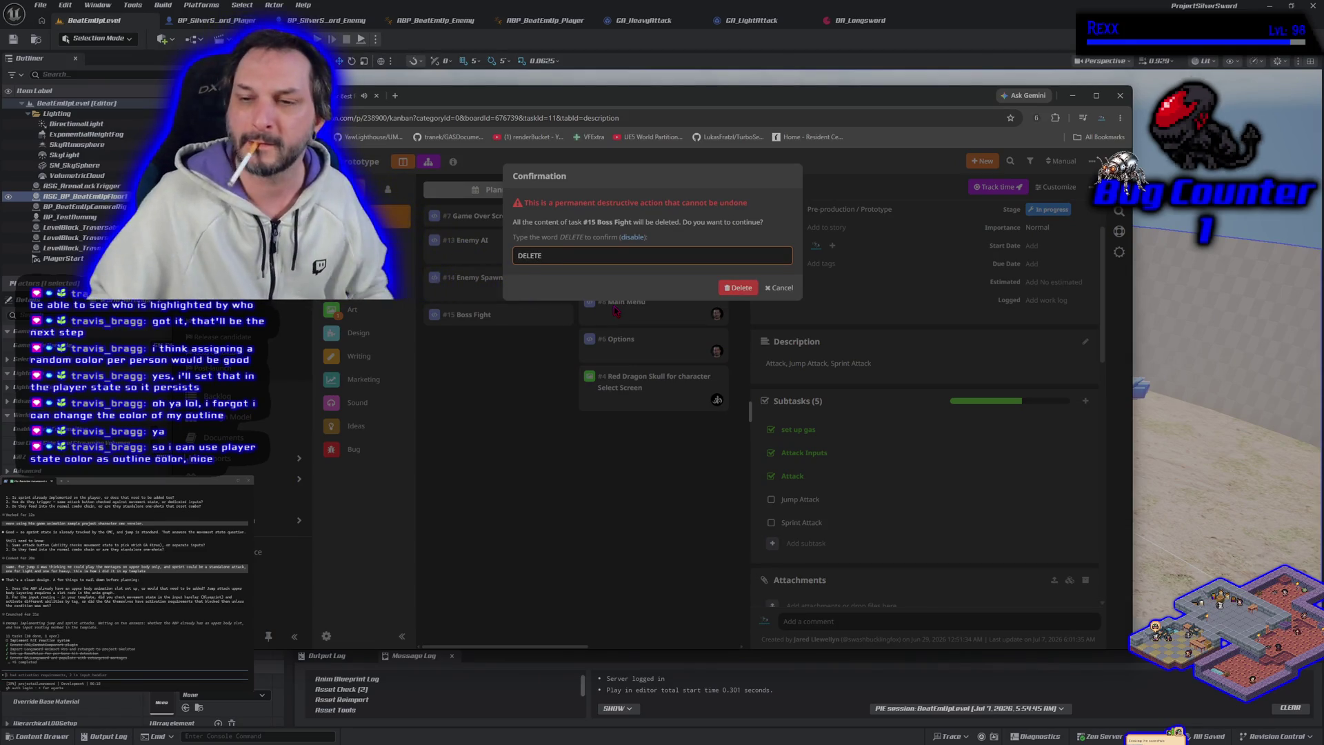
pyautogui.click(749, 287)
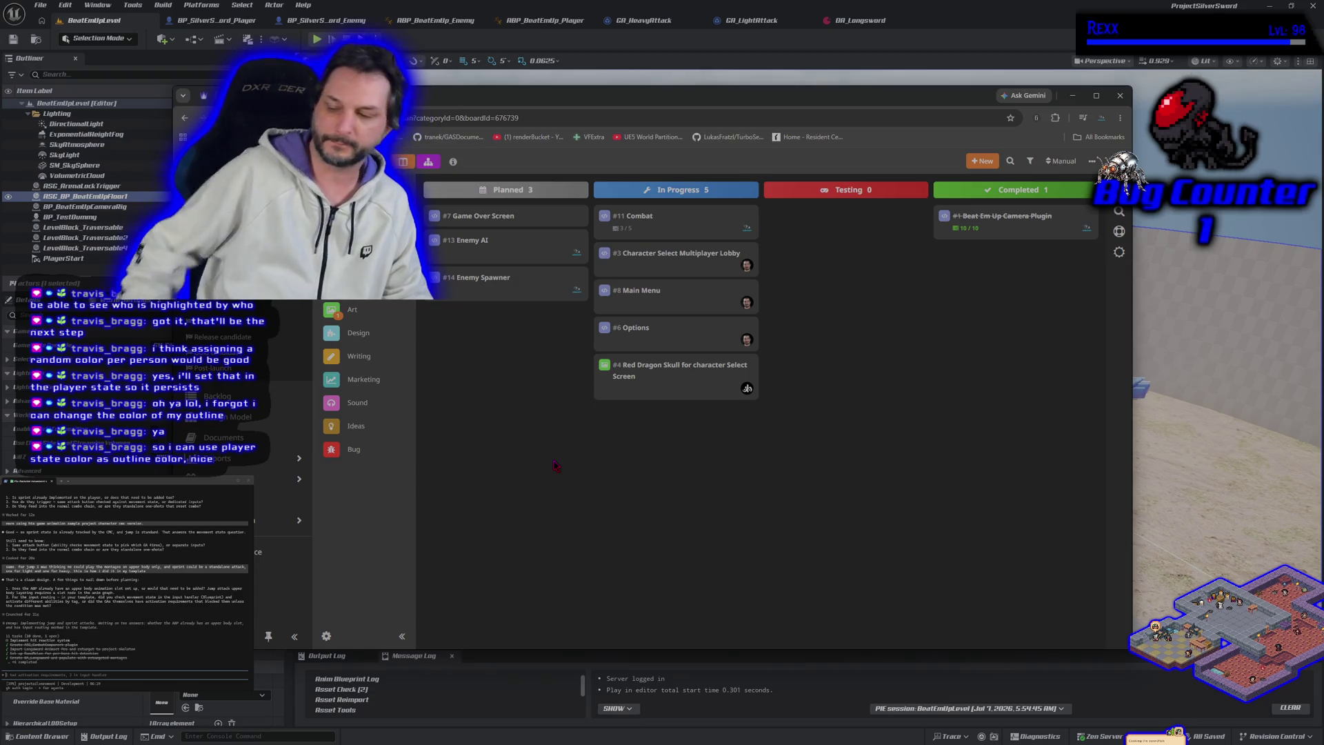
# Create a task titled 'UI', which appears as #16 in the Planned column.
pyautogui.click(976, 167)
pyautogui.click(983, 180)
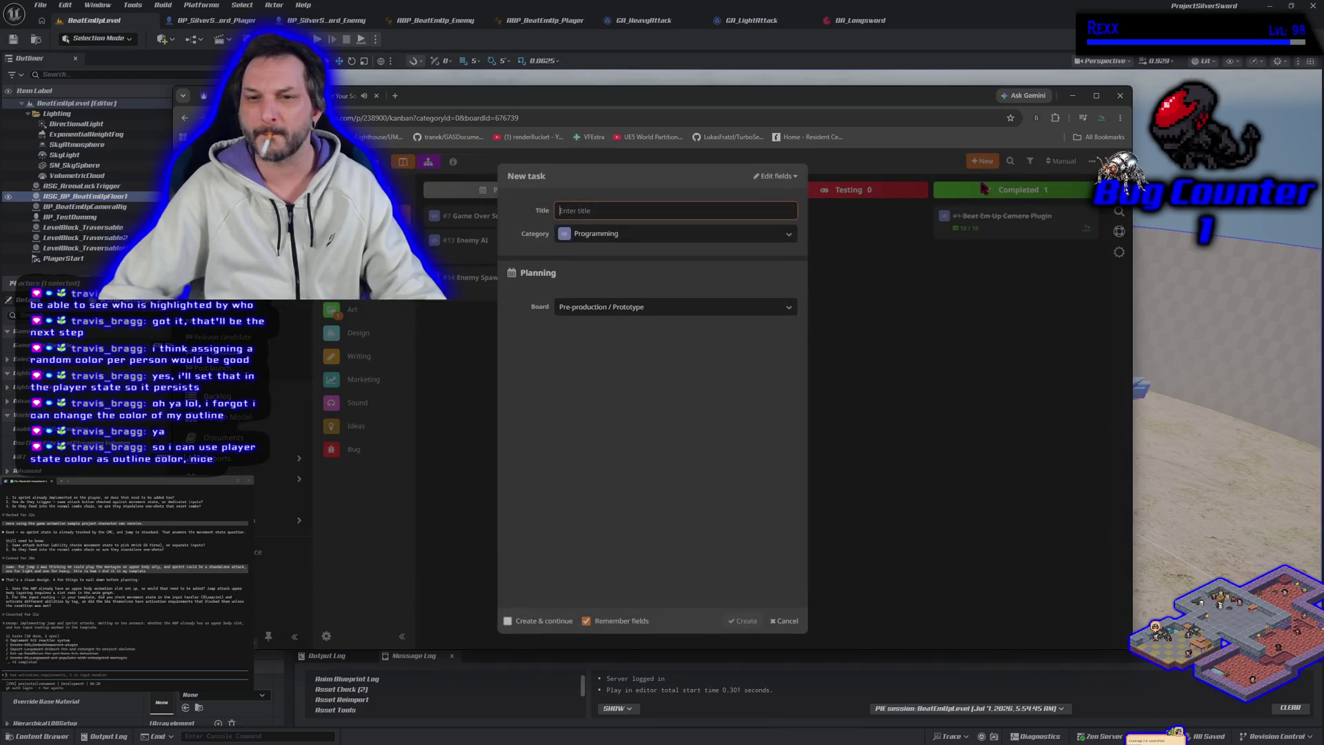
pyautogui.write('UI')
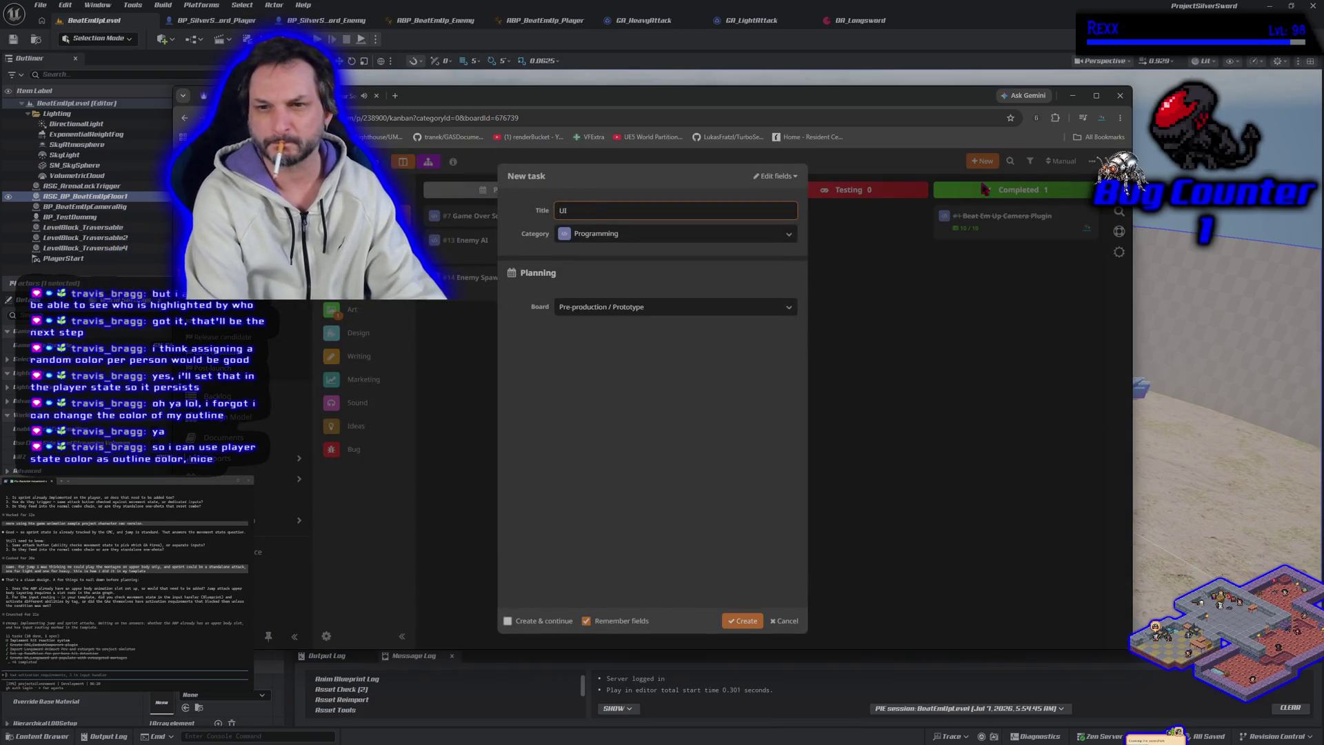
pyautogui.click(721, 619)
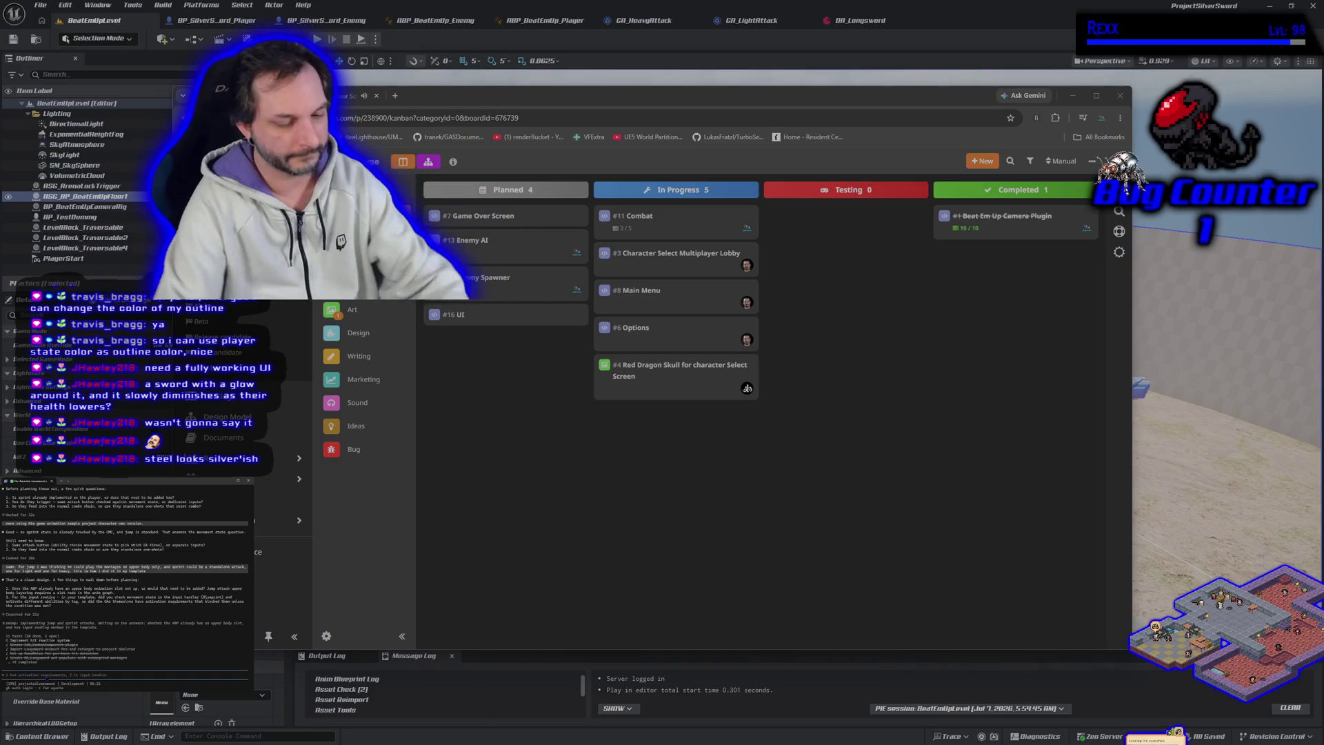
# Send a note to the terminal assistant, then bring up ABP_BeatEmUp_Player in Unreal.
pyautogui.write('to')
pyautogui.write('te didnt have gas, and we still need')
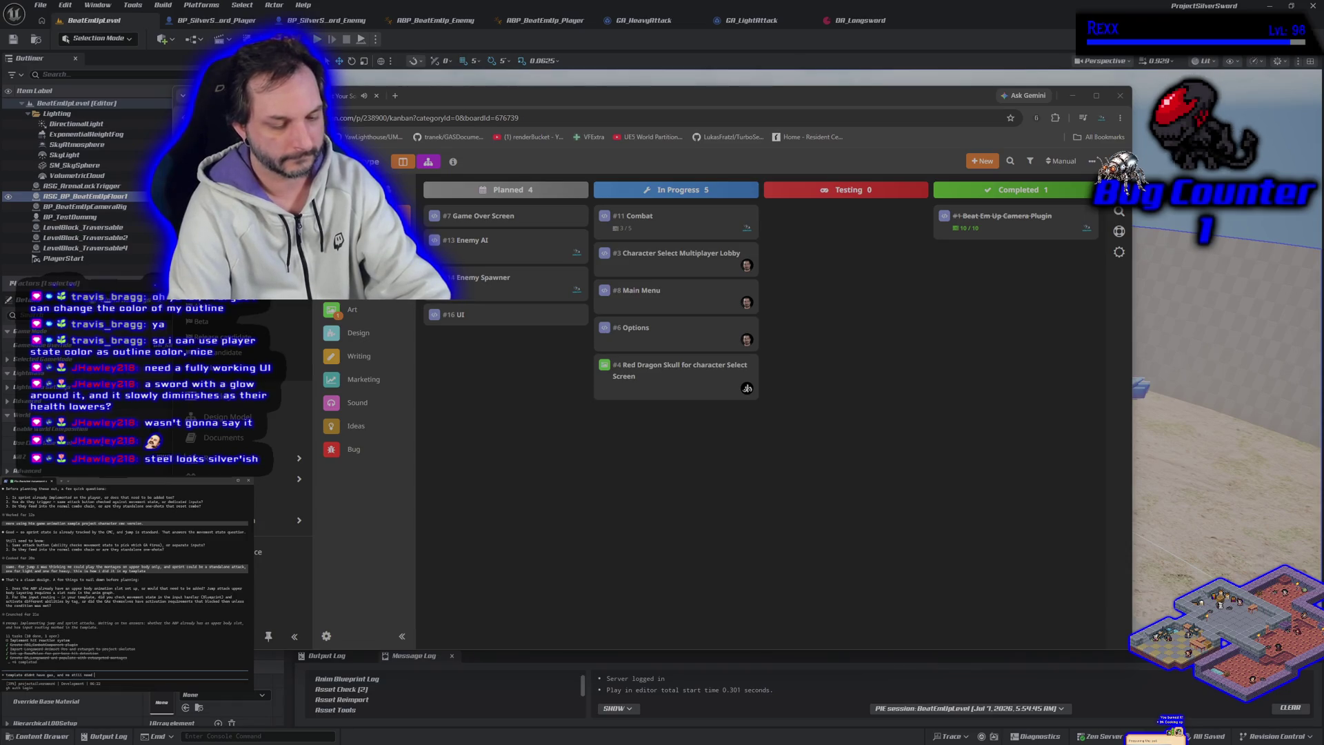
pyautogui.write('to add an a')
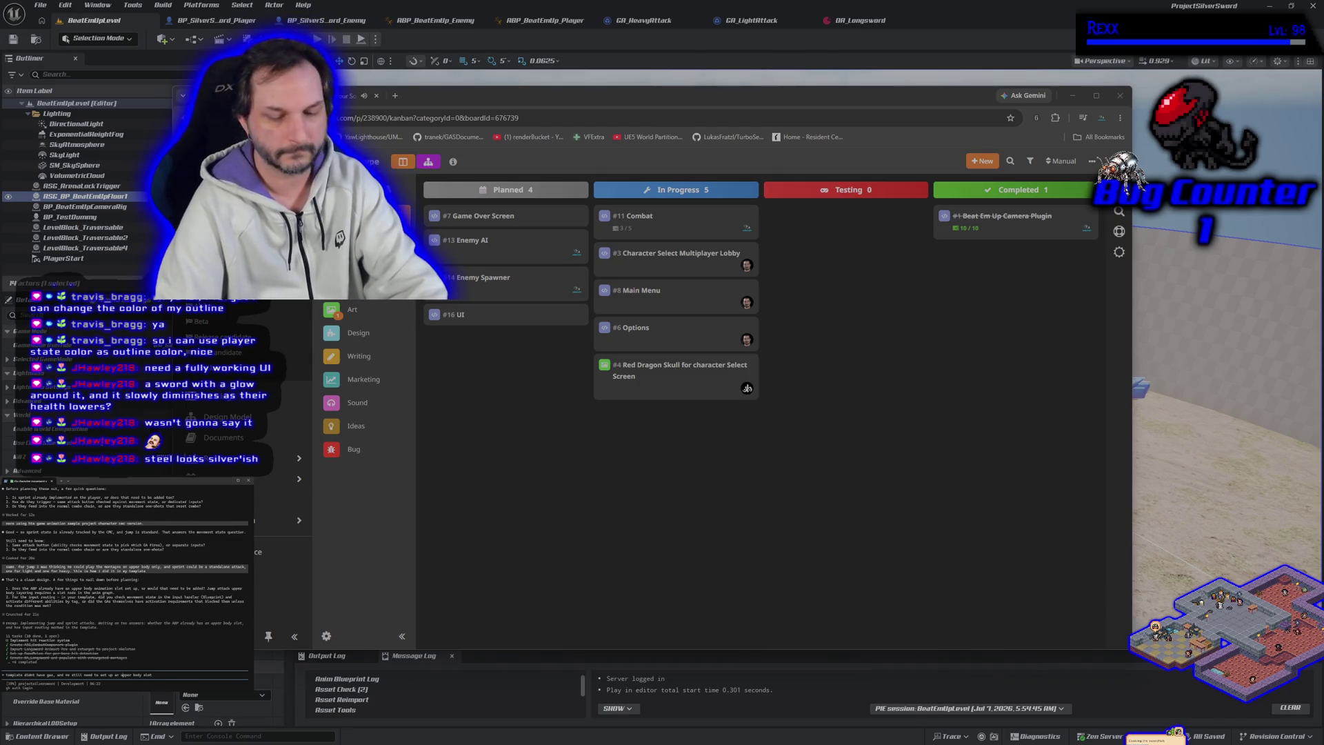
pyautogui.press('Return')
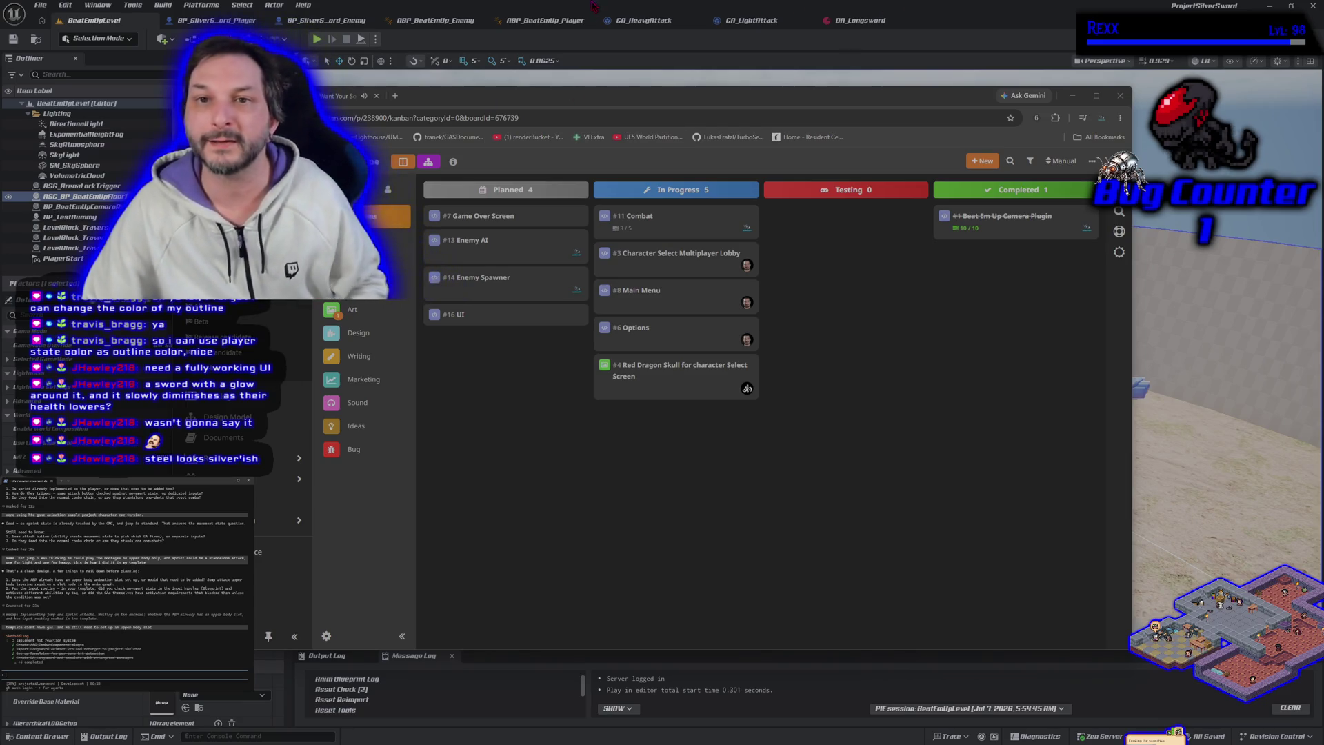
pyautogui.click(593, 5)
pyautogui.click(529, 21)
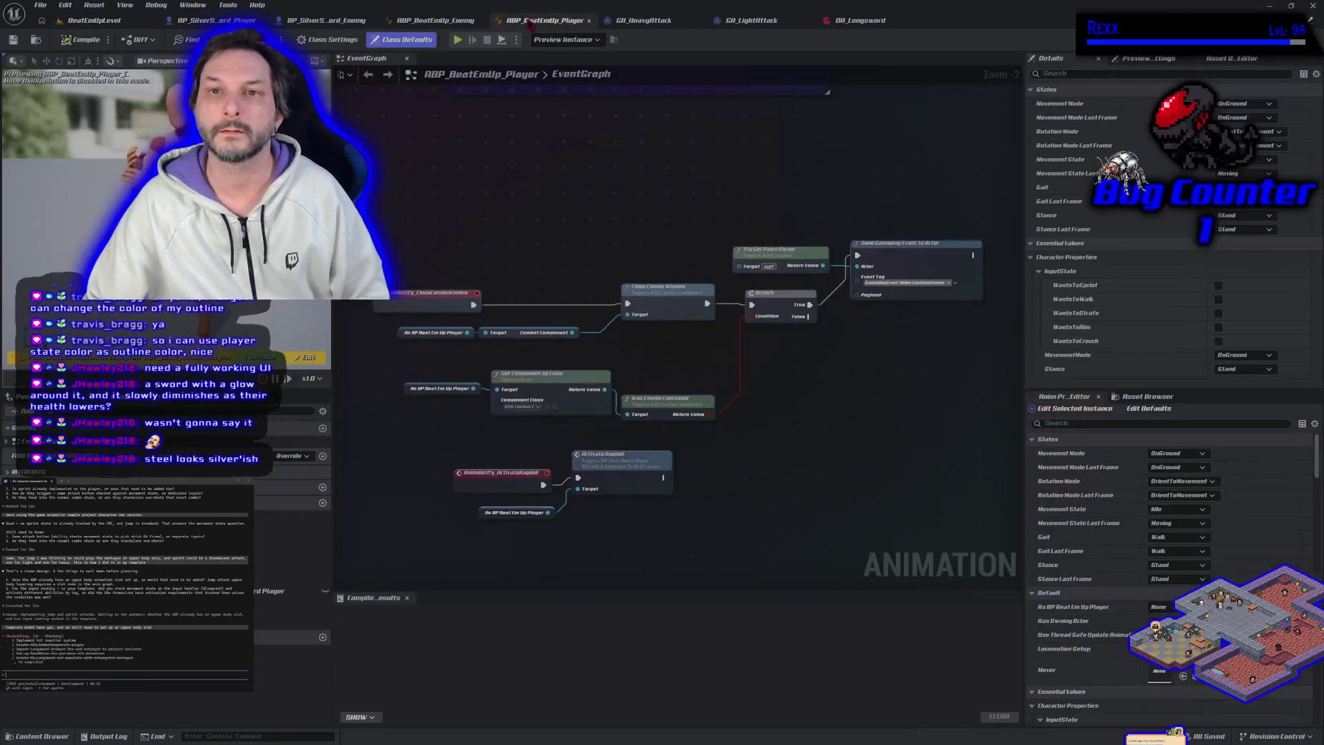
# Zoom out and pan the Event Graph to see the Begin Play and melee-trace comment boxes.
pyautogui.scroll(-3, 547, 295)
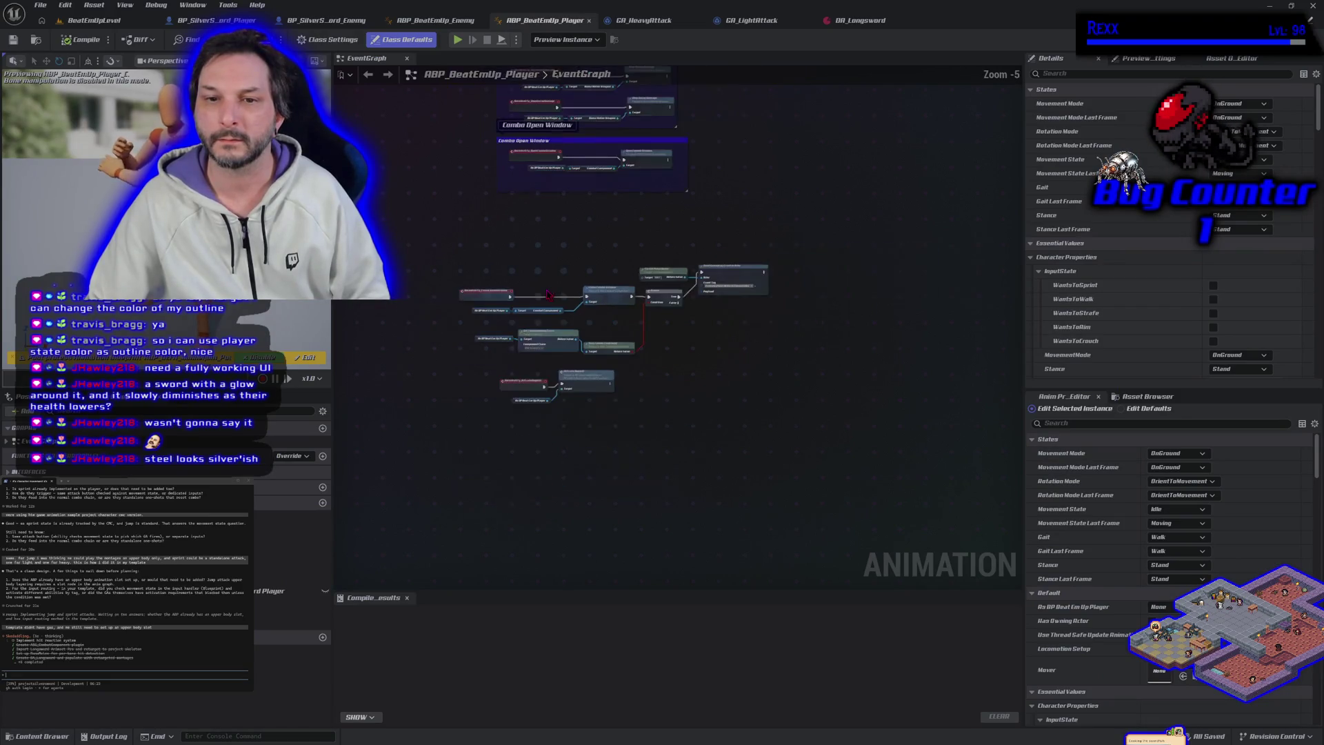
pyautogui.moveTo(547, 295)
pyautogui.mouseDown()
pyautogui.moveTo(533, 424)
pyautogui.moveTo(531, 408)
pyautogui.mouseUp()
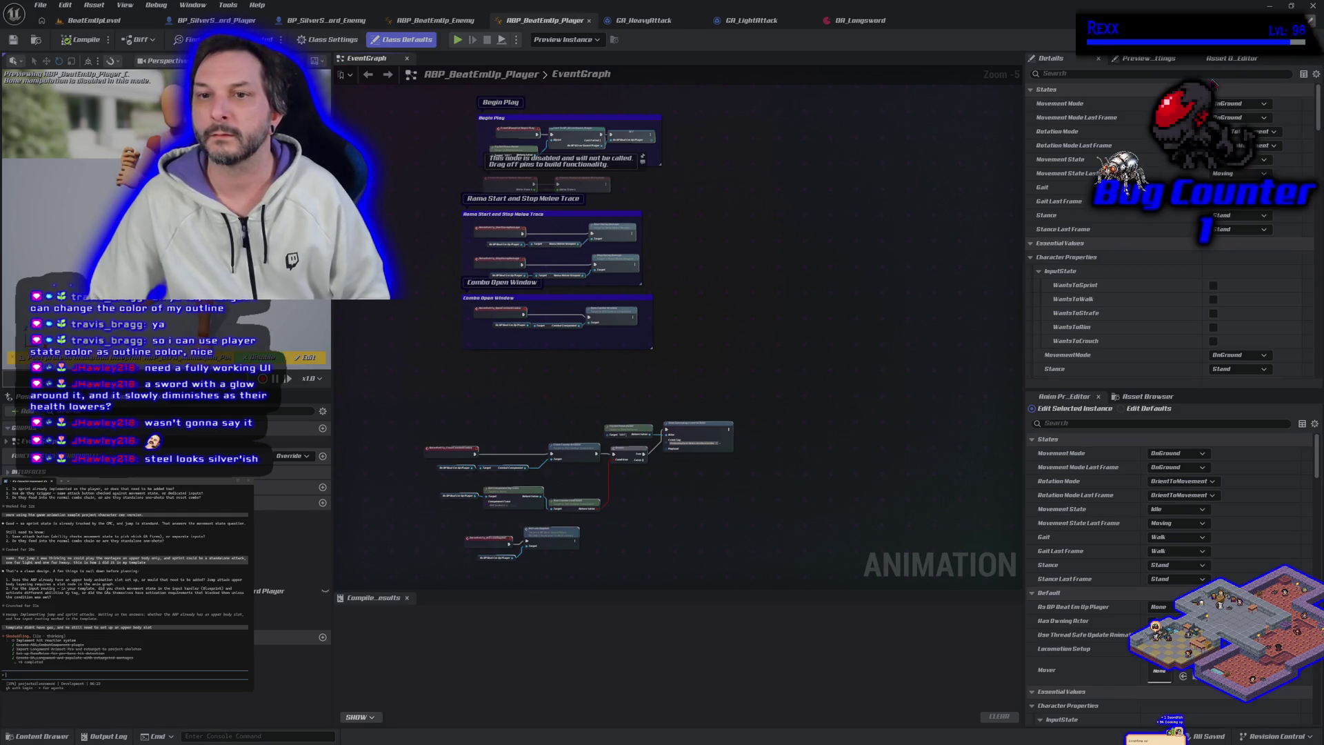
pyautogui.scroll(-2, 531, 176)
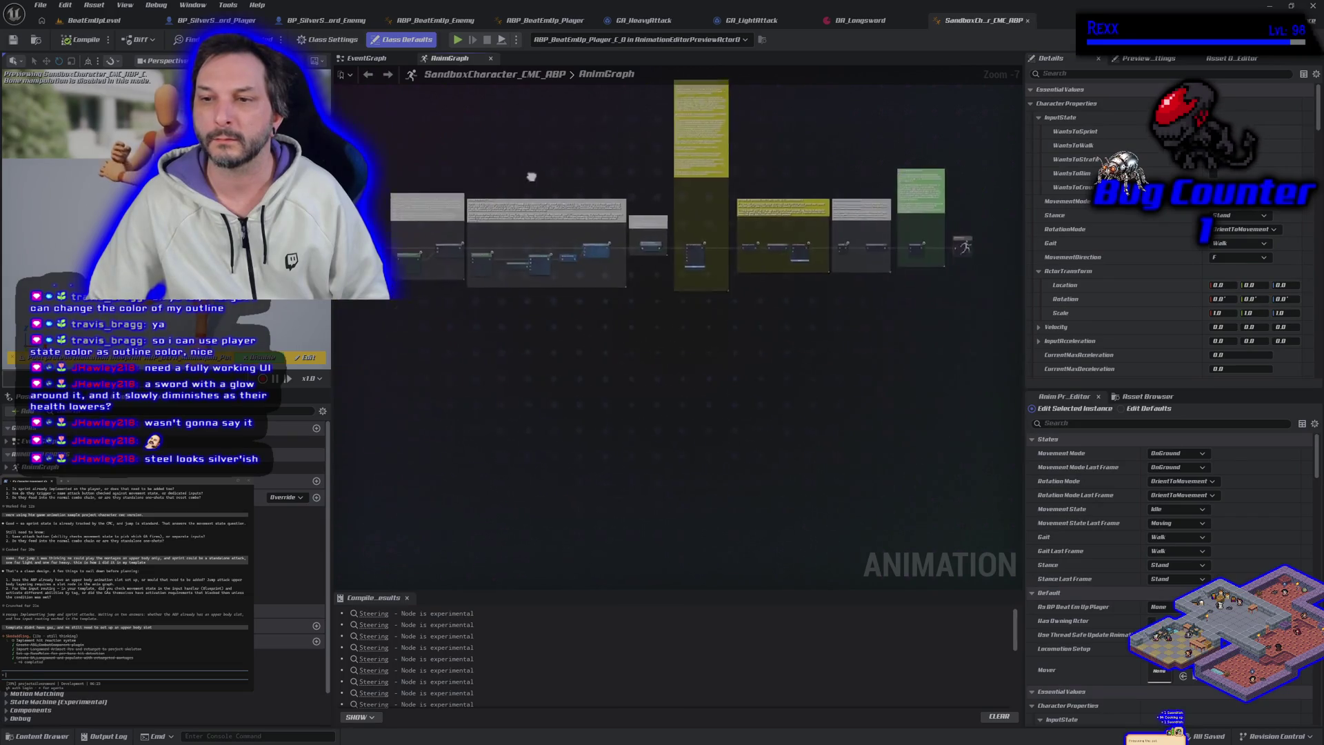
# Pan and zoom the sandbox AnimGraph to inspect Pose History and Output Pose, then close it.
pyautogui.moveTo(531, 176); pyautogui.dragTo(417, 213)
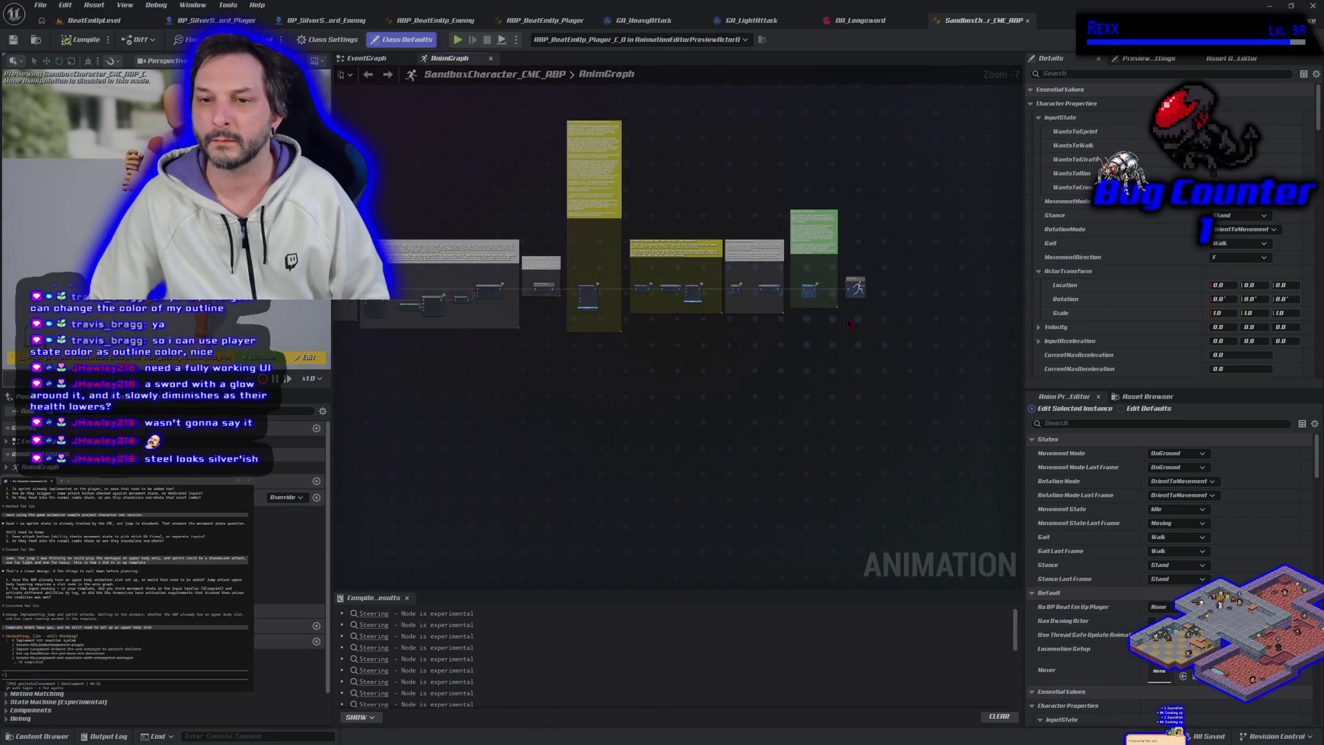
pyautogui.scroll(4, 849, 323)
pyautogui.moveTo(941, 438)
pyautogui.mouseDown()
pyautogui.moveTo(997, 443)
pyautogui.moveTo(897, 445)
pyautogui.mouseUp()
pyautogui.moveTo(1000, 443)
pyautogui.mouseDown()
pyautogui.moveTo(364, 450)
pyautogui.moveTo(793, 455)
pyautogui.moveTo(1007, 478)
pyautogui.mouseUp()
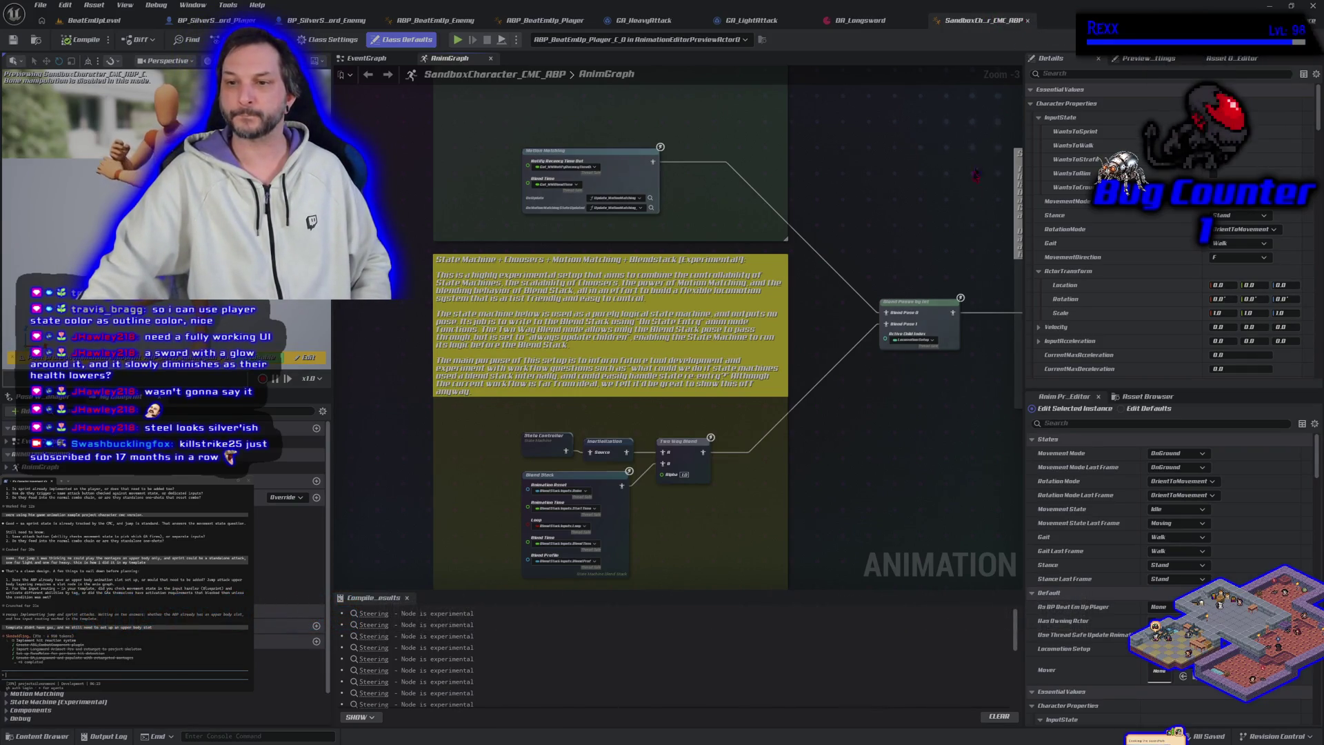
pyautogui.scroll(-4, 377, 480)
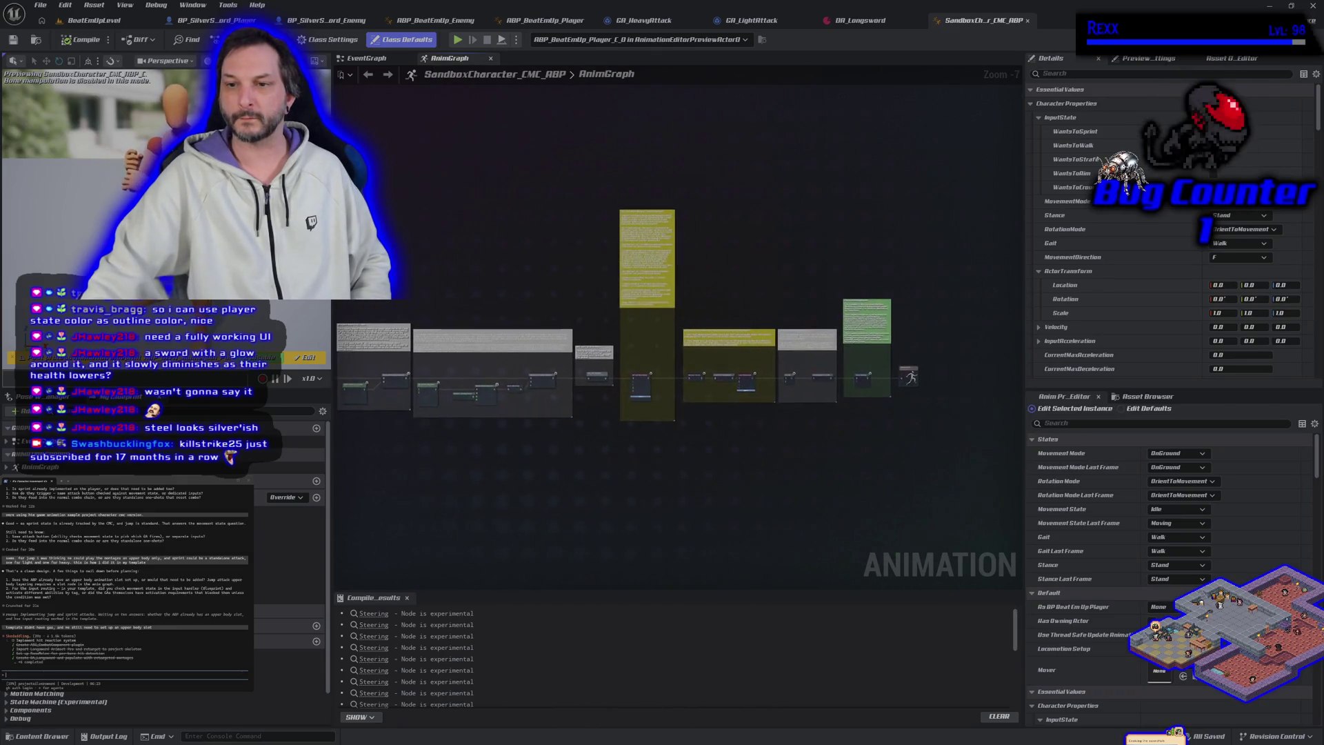
pyautogui.scroll(4, 940, 385)
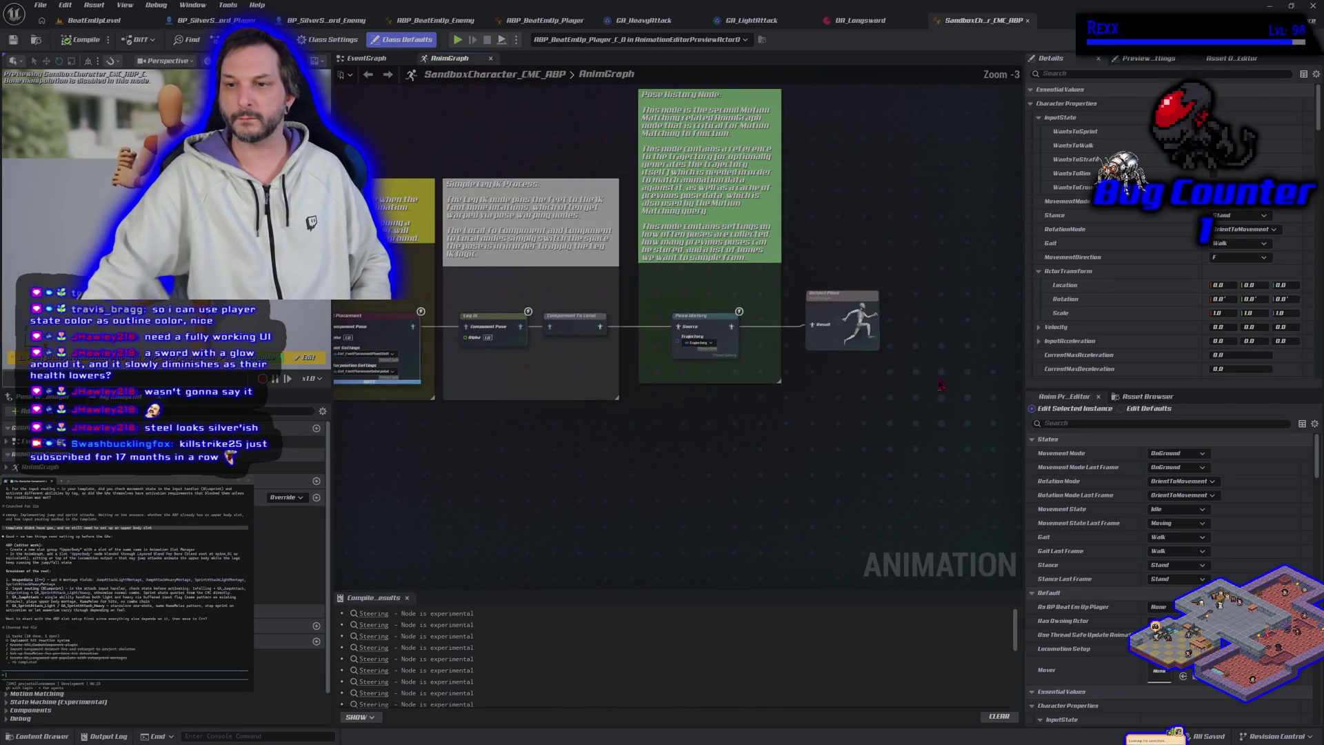
pyautogui.click(1028, 20)
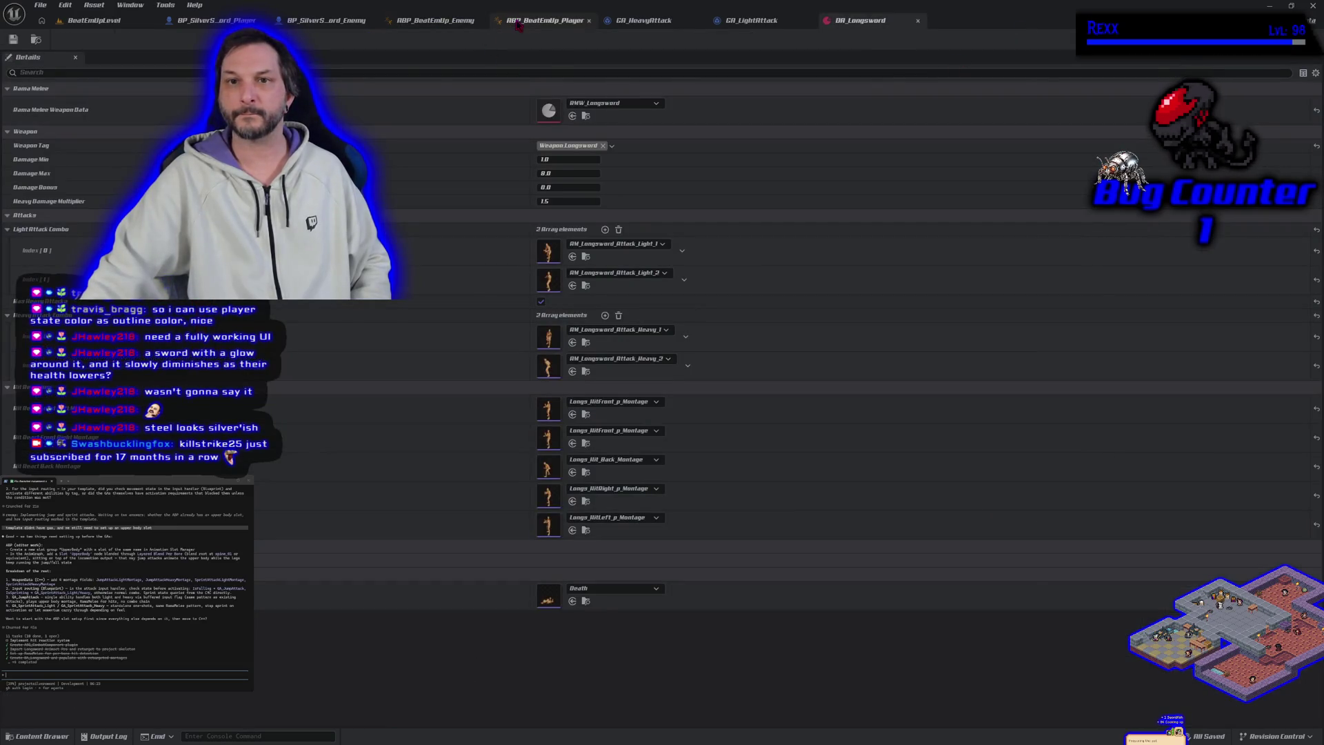
# Return briefly to the ABP_BeatEmUp_Player Event Graph, then show the ABP_BeatEmUp_Enemy Event Graph.
pyautogui.click(541, 20)
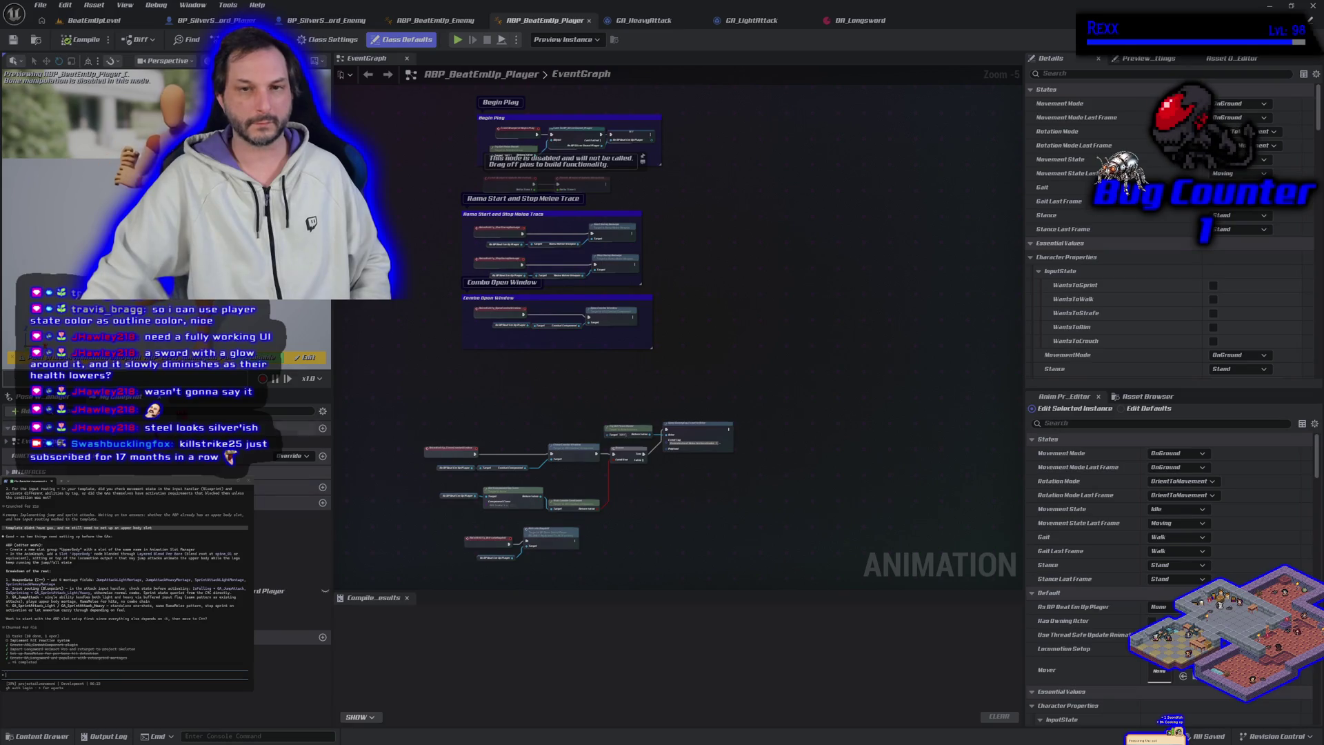
pyautogui.moveTo(758, 310); pyautogui.dragTo(793, 314)
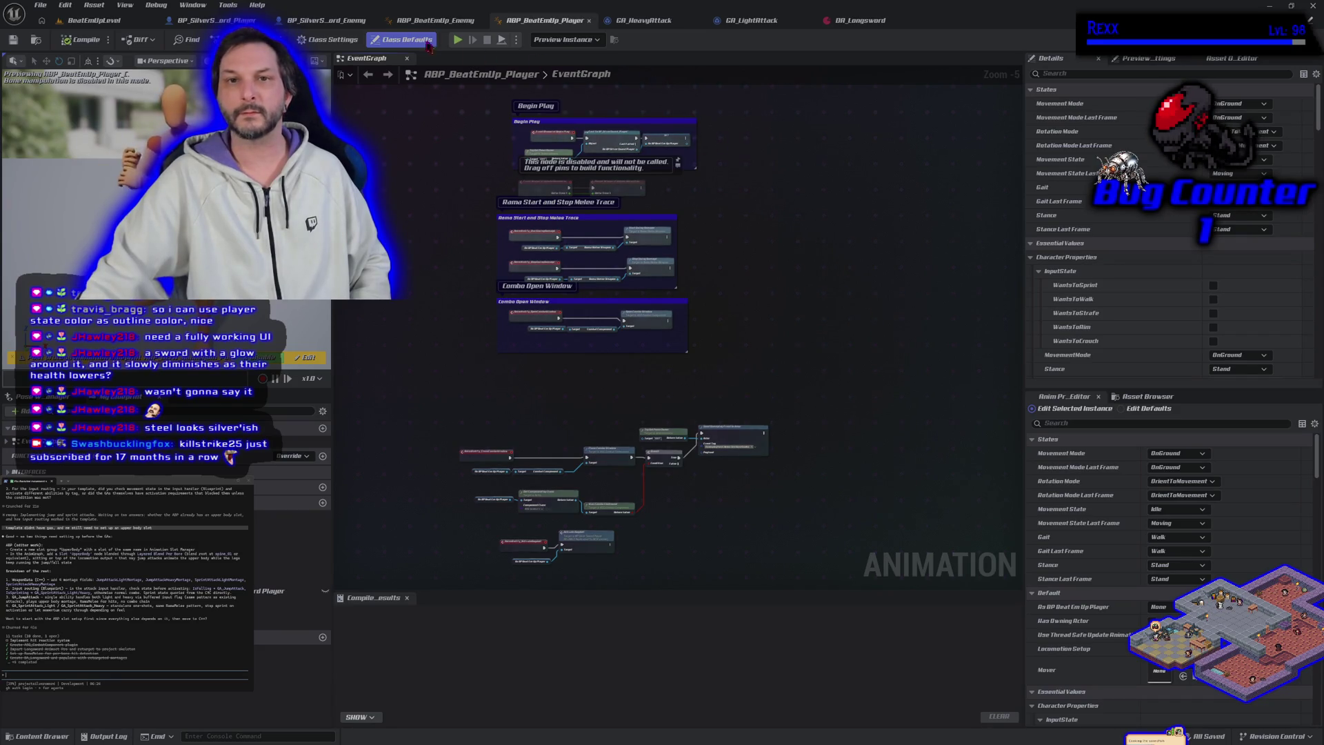
pyautogui.click(416, 21)
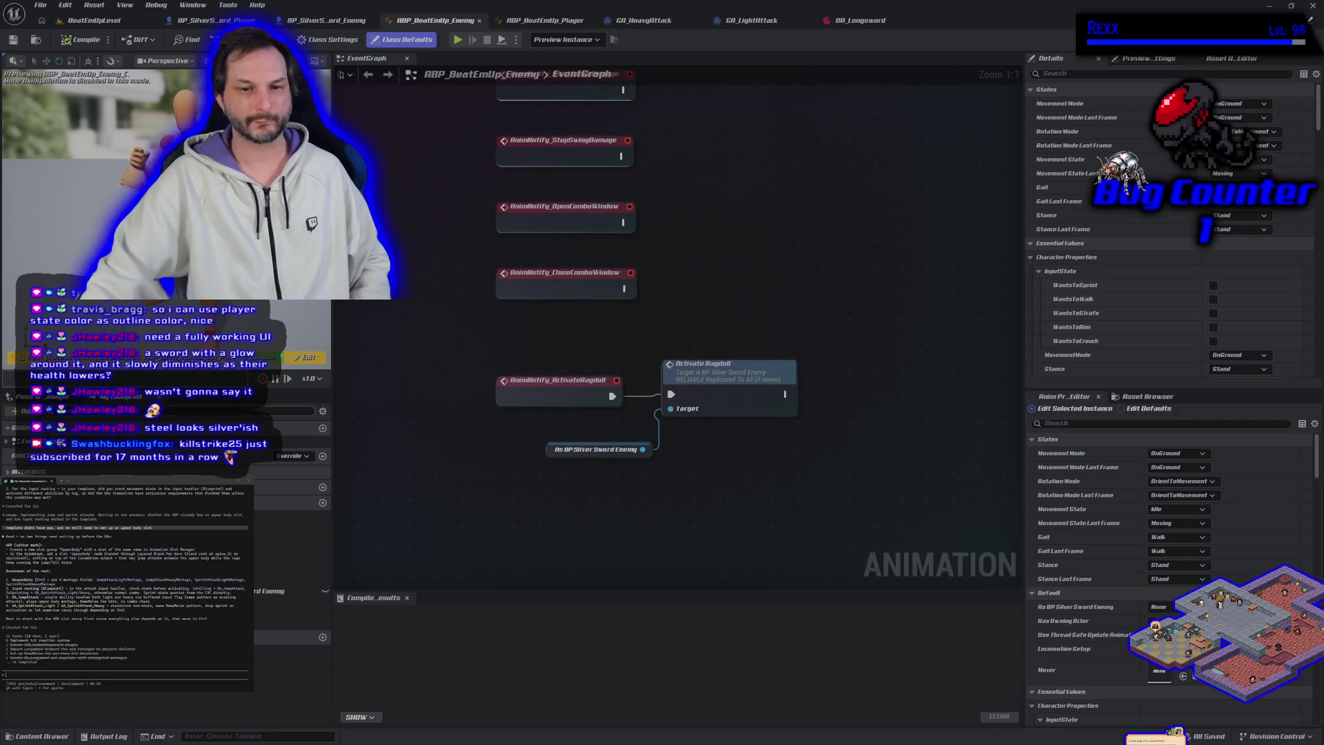
# Look over the enemy ABP's update-animation event nodes, then switch to ABP_BeatEmUp_Player.
pyautogui.click(322, 411)
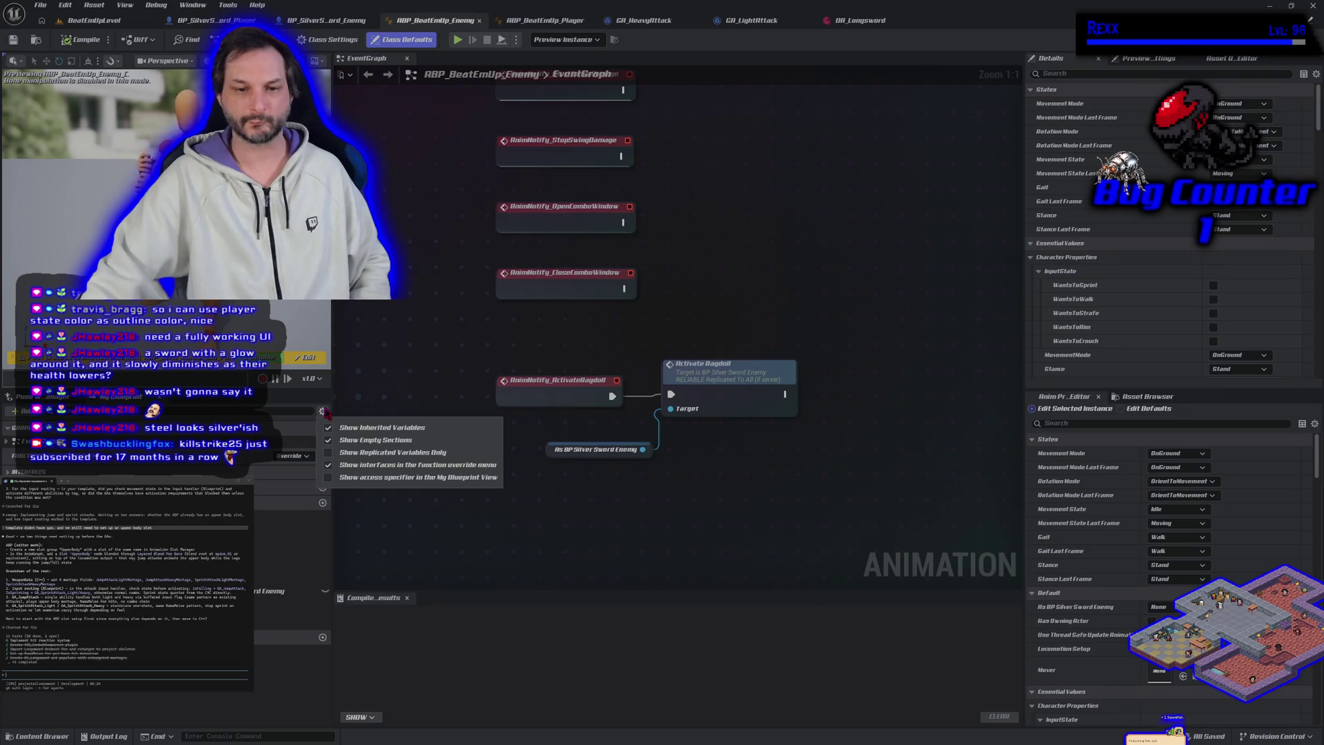
pyautogui.click(322, 411)
pyautogui.scroll(-3, 436, 143)
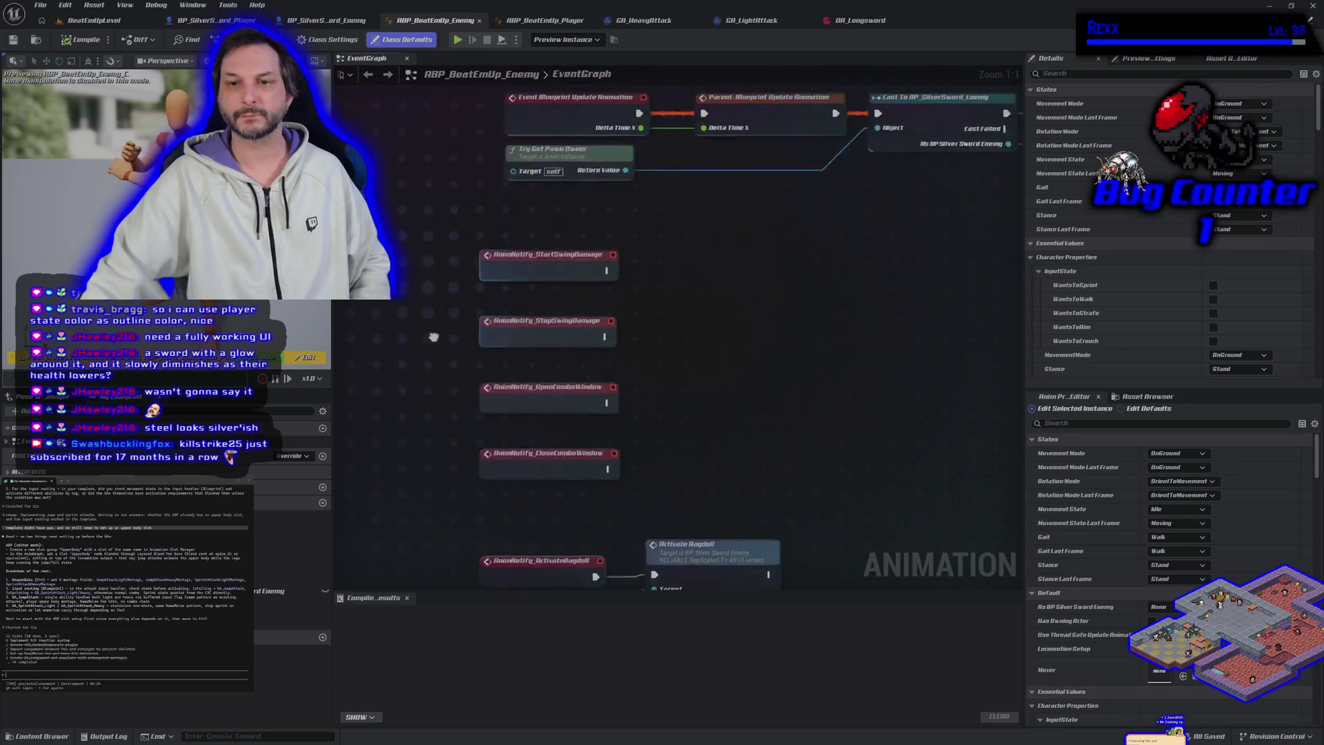
pyautogui.moveTo(483, 83)
pyautogui.mouseDown()
pyautogui.moveTo(607, 169)
pyautogui.moveTo(535, 227)
pyautogui.moveTo(574, 122)
pyautogui.moveTo(577, 209)
pyautogui.mouseUp()
pyautogui.scroll(-2, 576, 124)
pyautogui.scroll(2, 572, 331)
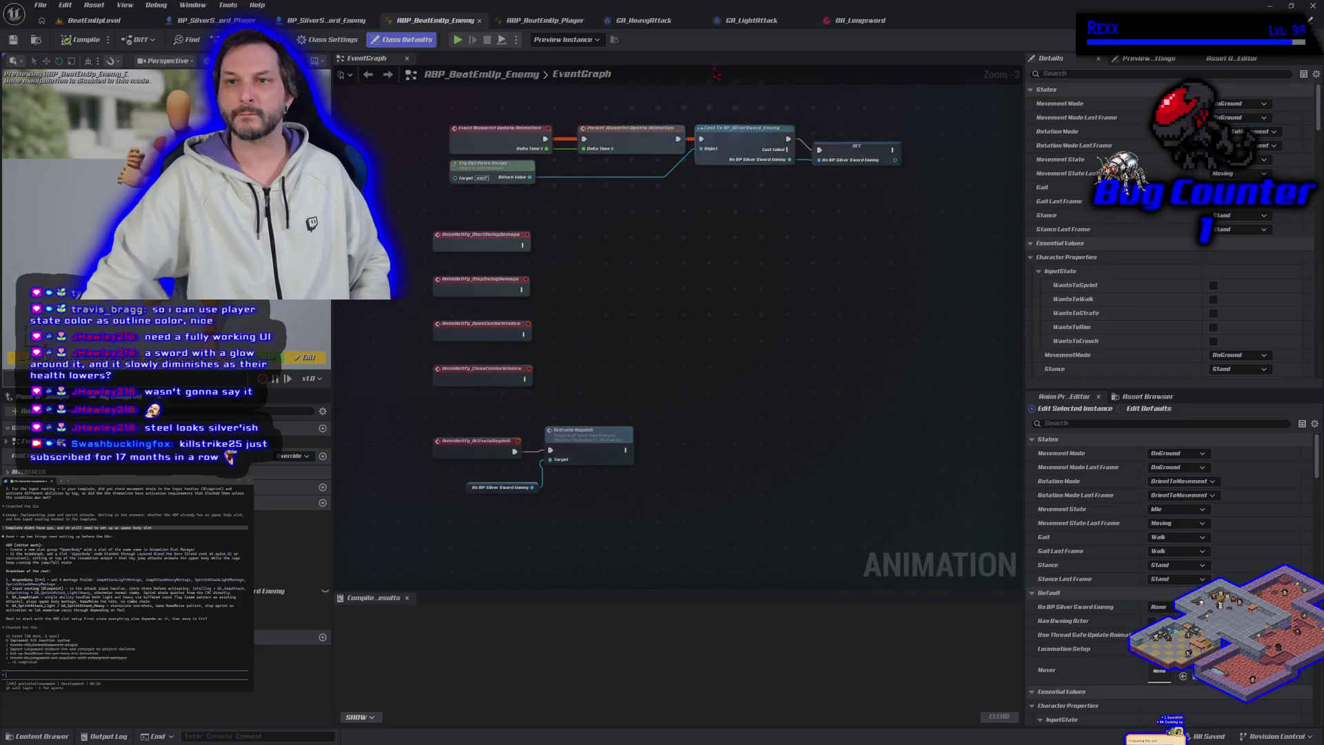
pyautogui.click(548, 20)
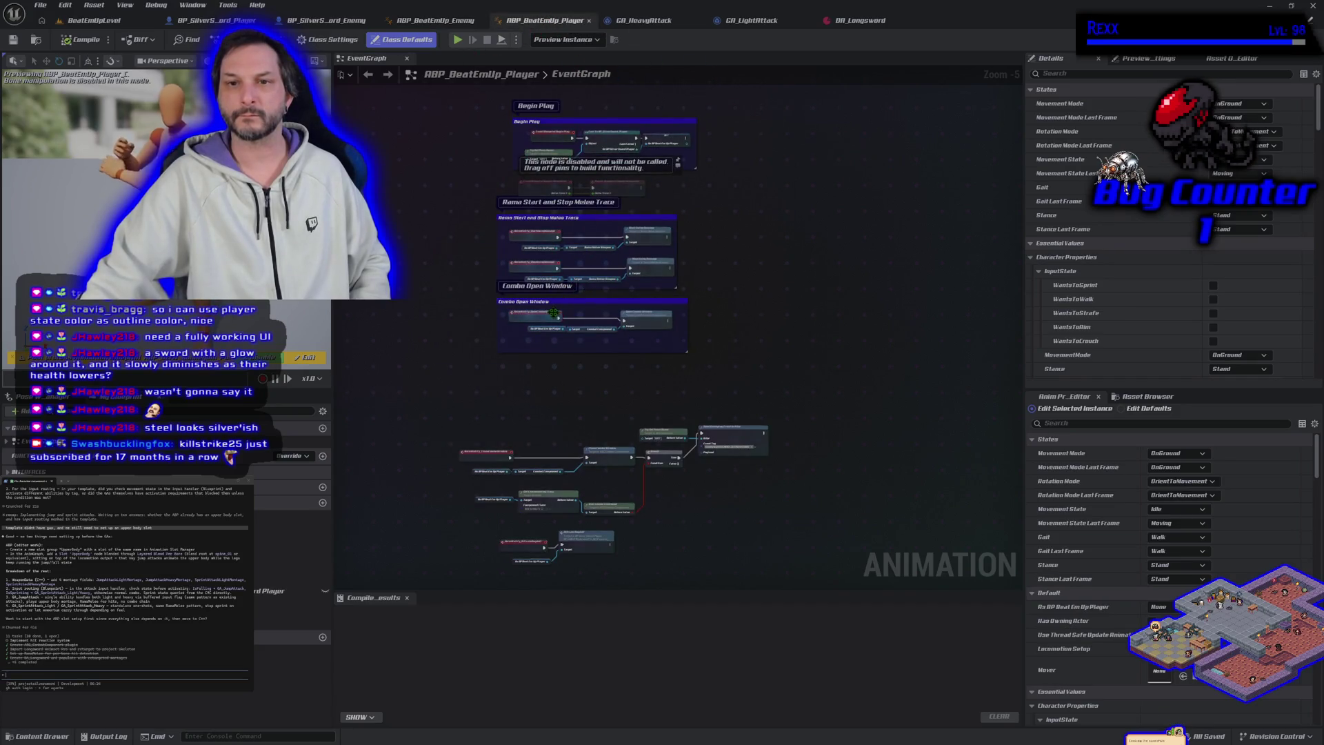
# Pan and zoom the player EventGraph from Begin Play and melee trace toward the Combo Open Window.
pyautogui.scroll(6, 489, 323)
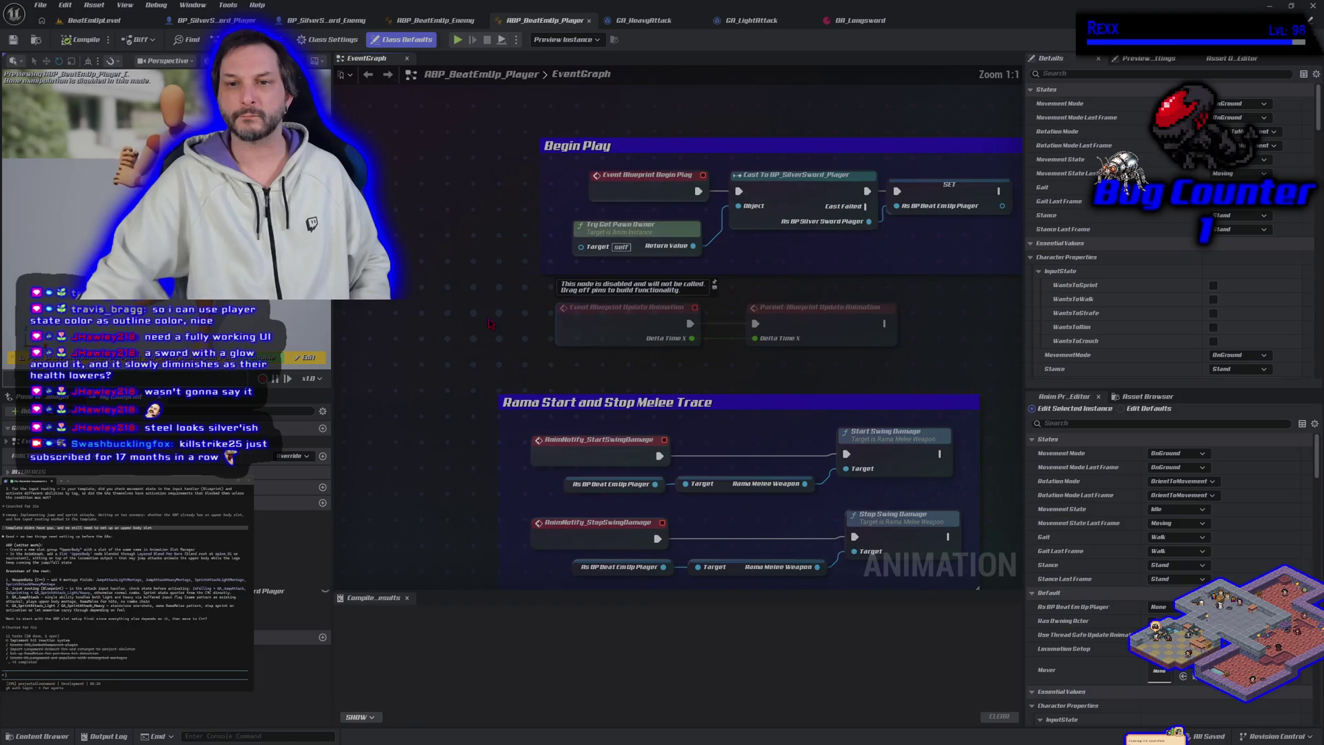
pyautogui.moveTo(489, 323); pyautogui.dragTo(308, 307)
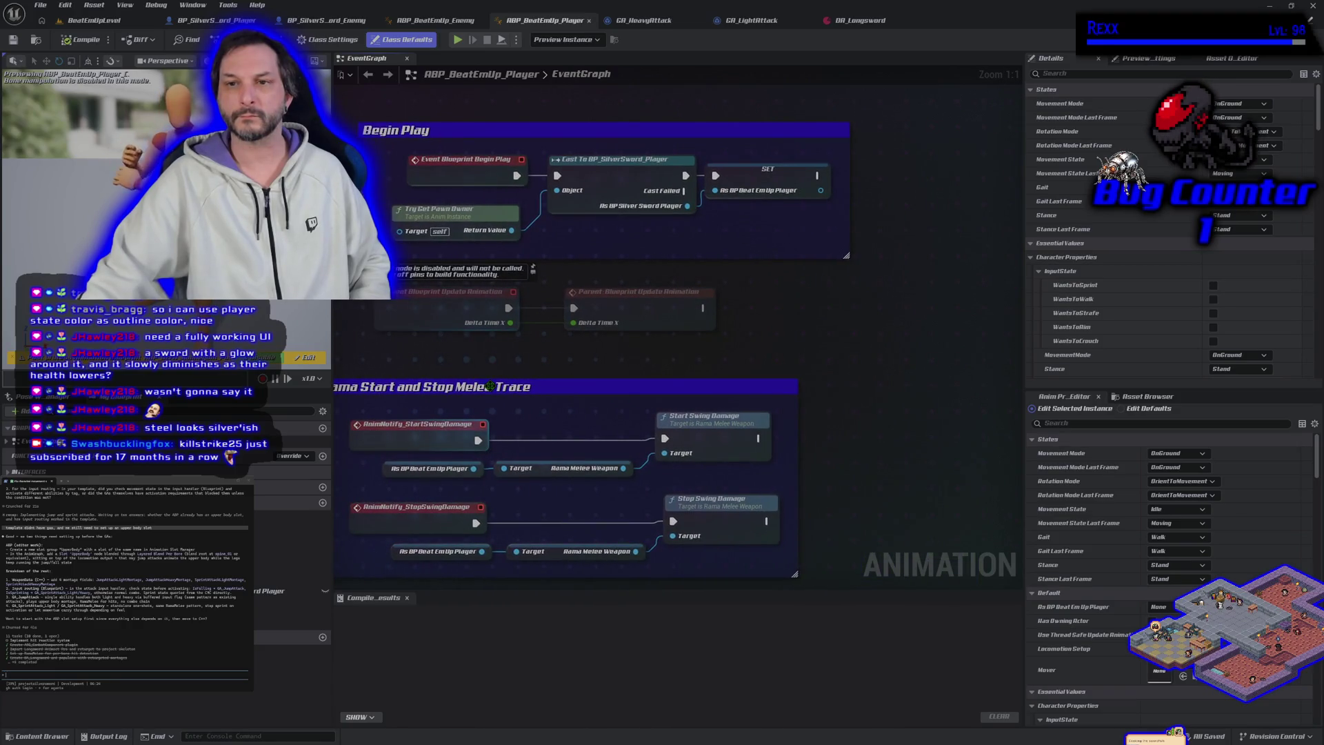
pyautogui.scroll(-4, 489, 386)
pyautogui.moveTo(752, 545); pyautogui.dragTo(766, 283)
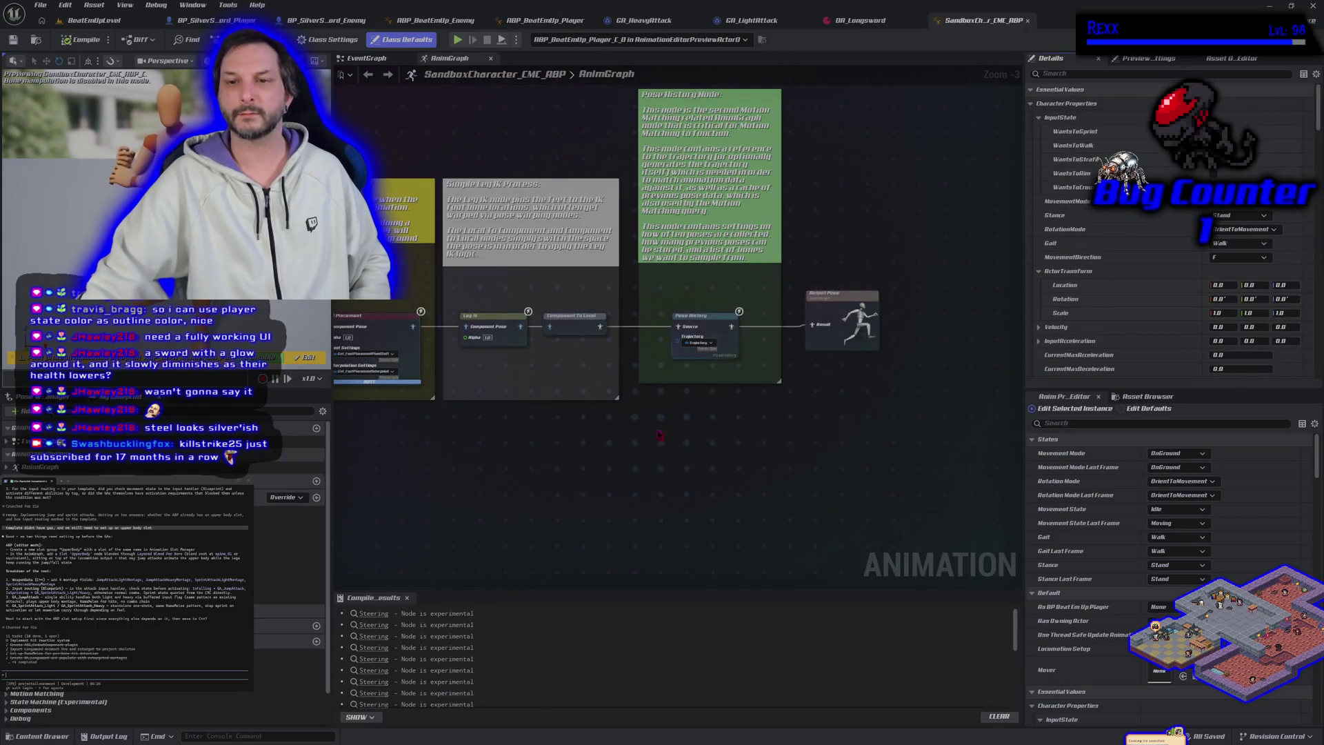
pyautogui.moveTo(723, 459); pyautogui.dragTo(376, 435)
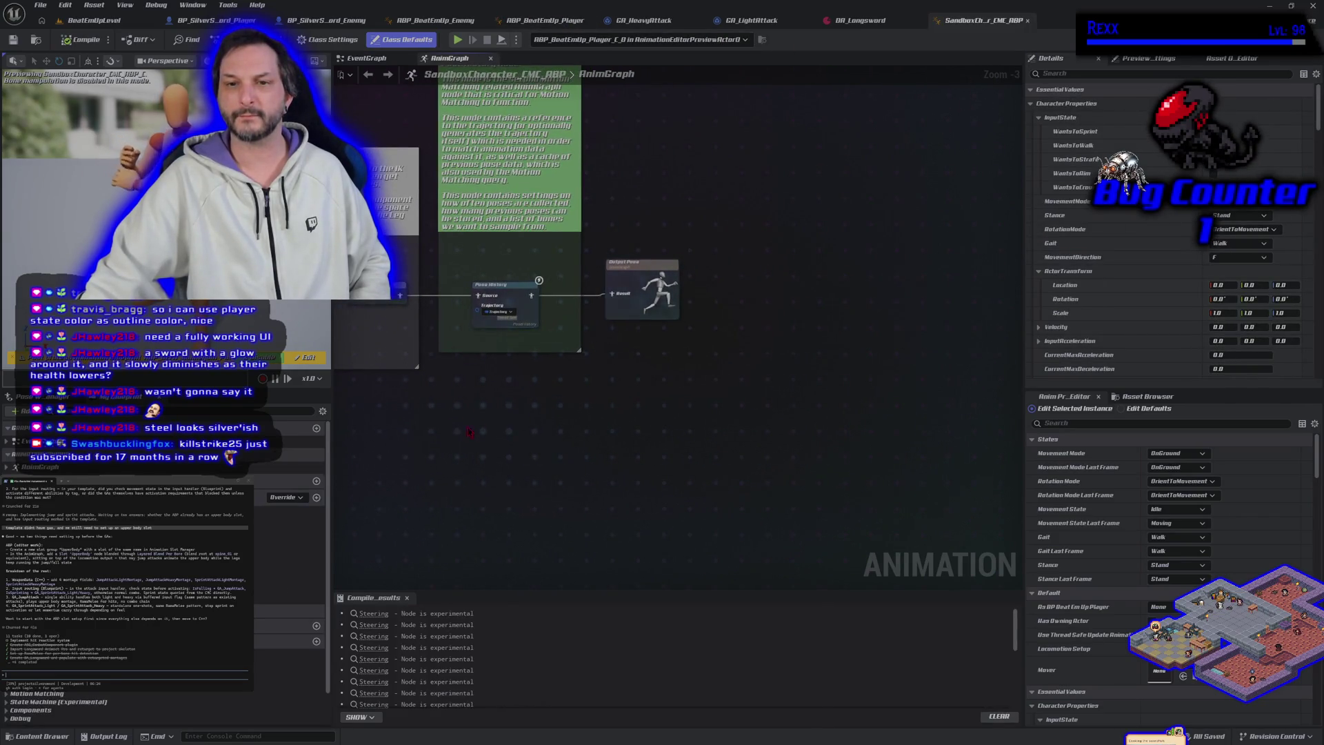
pyautogui.moveTo(480, 481)
pyautogui.mouseDown()
pyautogui.moveTo(804, 467)
pyautogui.moveTo(800, 438)
pyautogui.moveTo(639, 478)
pyautogui.moveTo(869, 451)
pyautogui.moveTo(674, 473)
pyautogui.moveTo(911, 469)
pyautogui.moveTo(676, 476)
pyautogui.mouseUp()
pyautogui.scroll(-1, 480, 482)
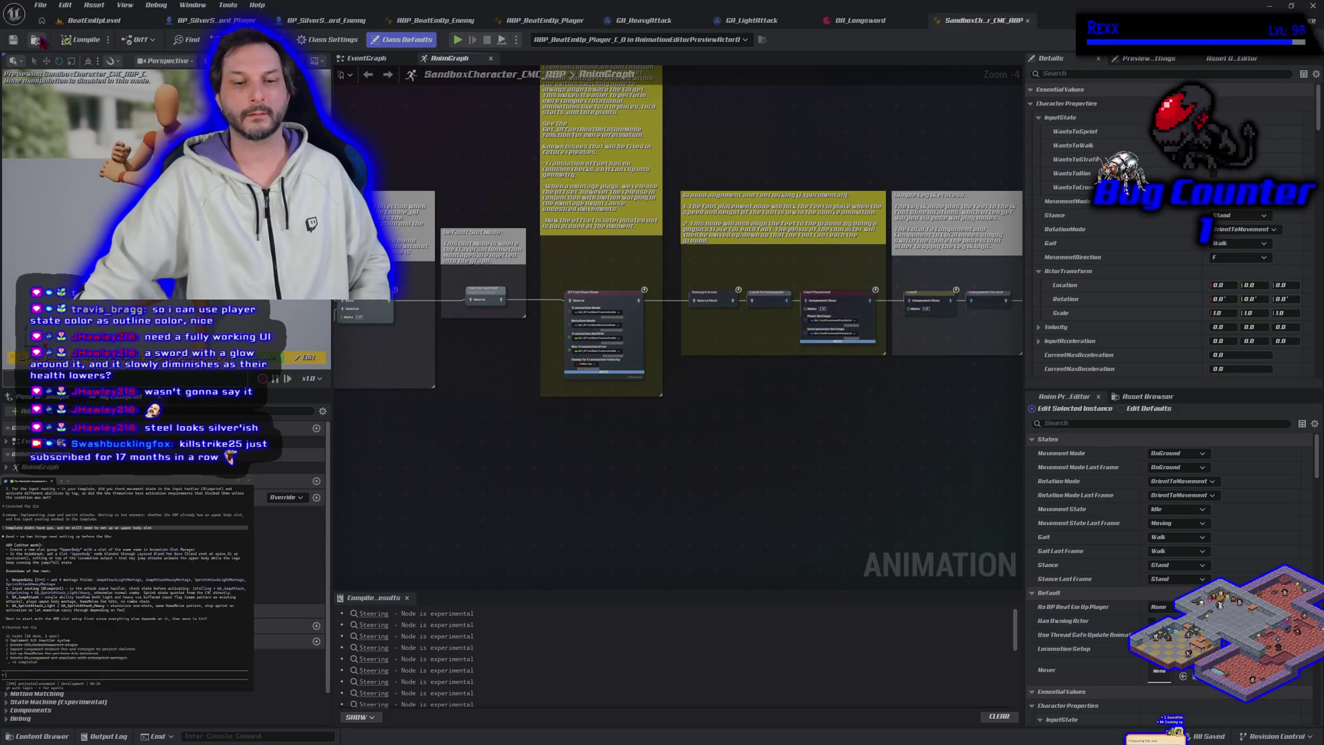
# Duplicate SandboxCharacter_CMC_ABP in the Content Drawer and rename the copy SilverSwordCharacter_CMC_ABP.
pyautogui.hotkey('ctrl', 'space')
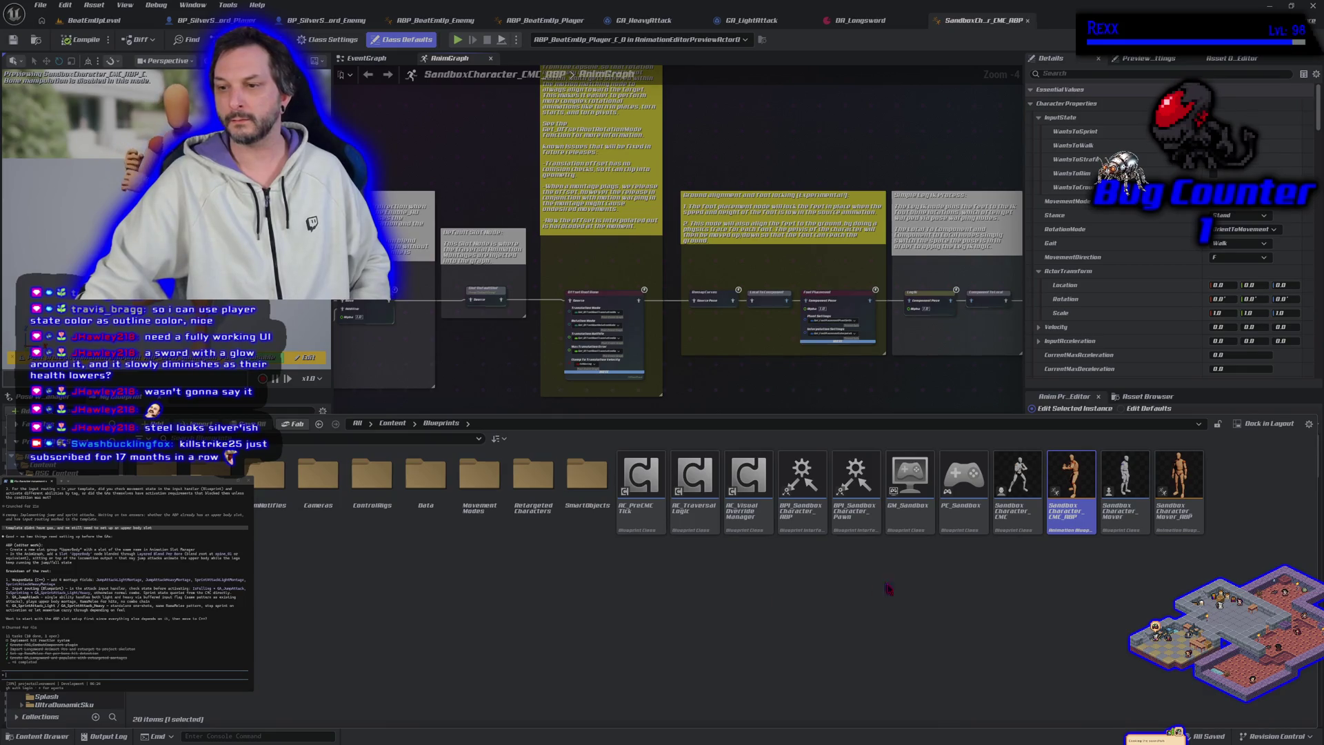
pyautogui.rightClick(1065, 513)
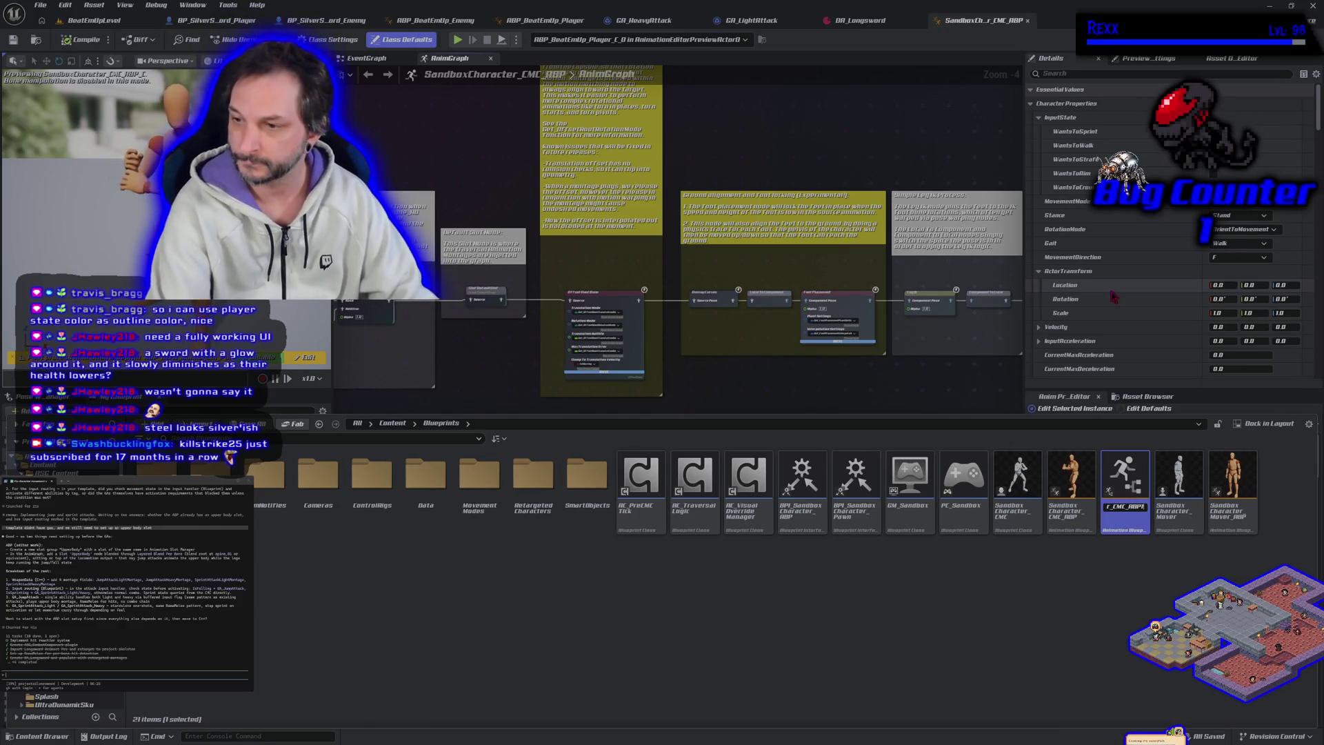
pyautogui.press('BackSpace')
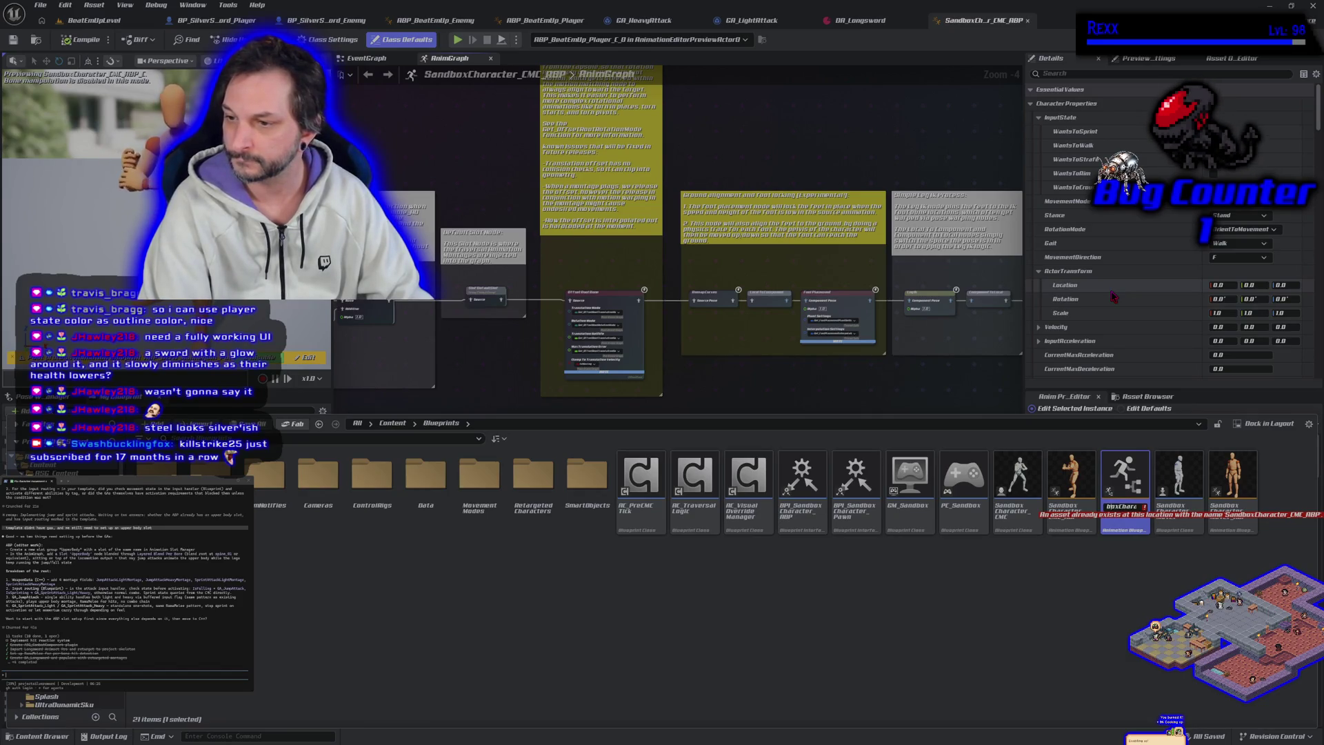
pyautogui.write('2')
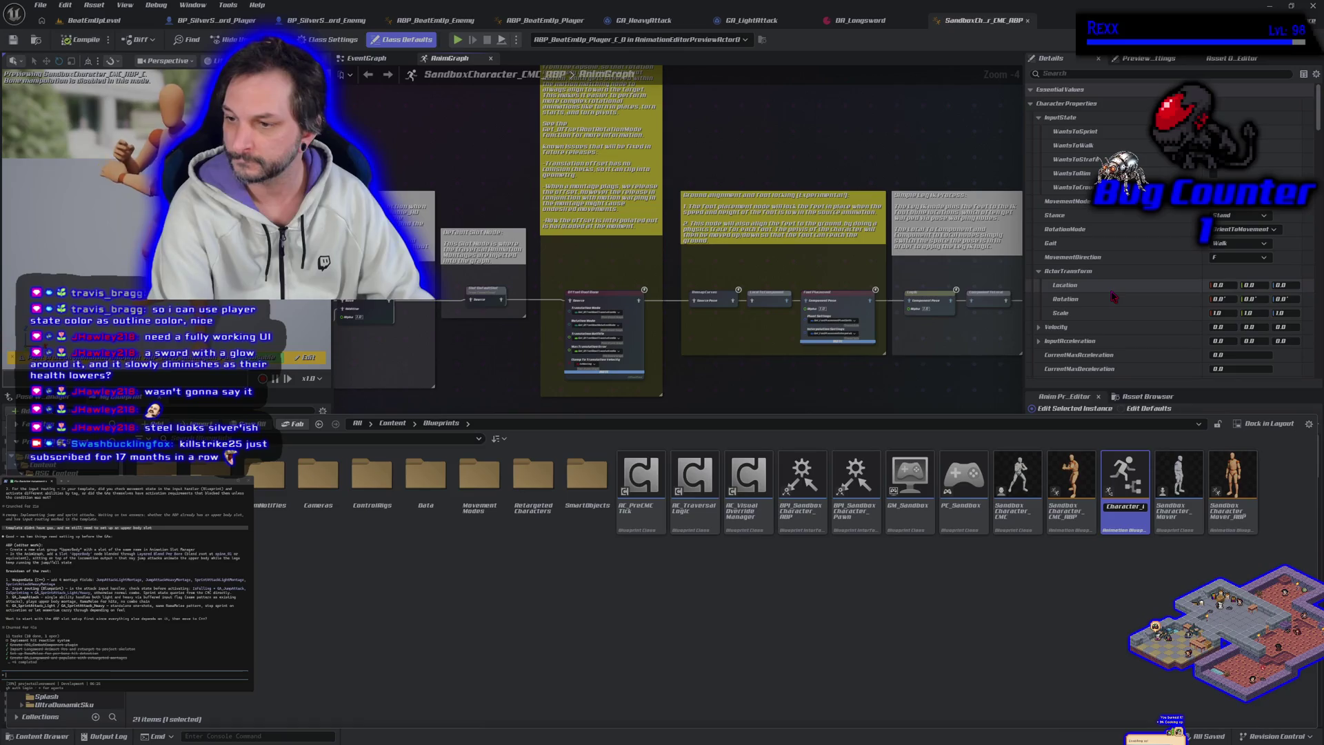
pyautogui.press('Left')
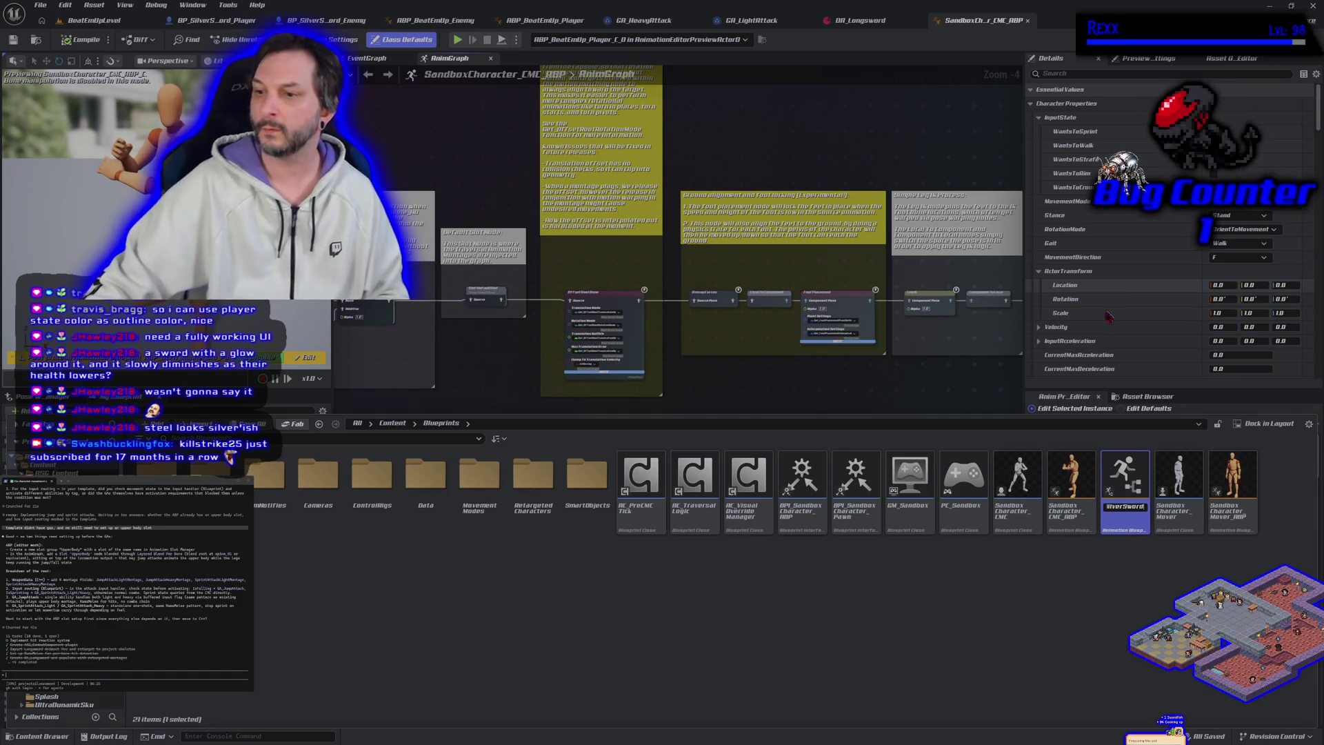
pyautogui.press('Return')
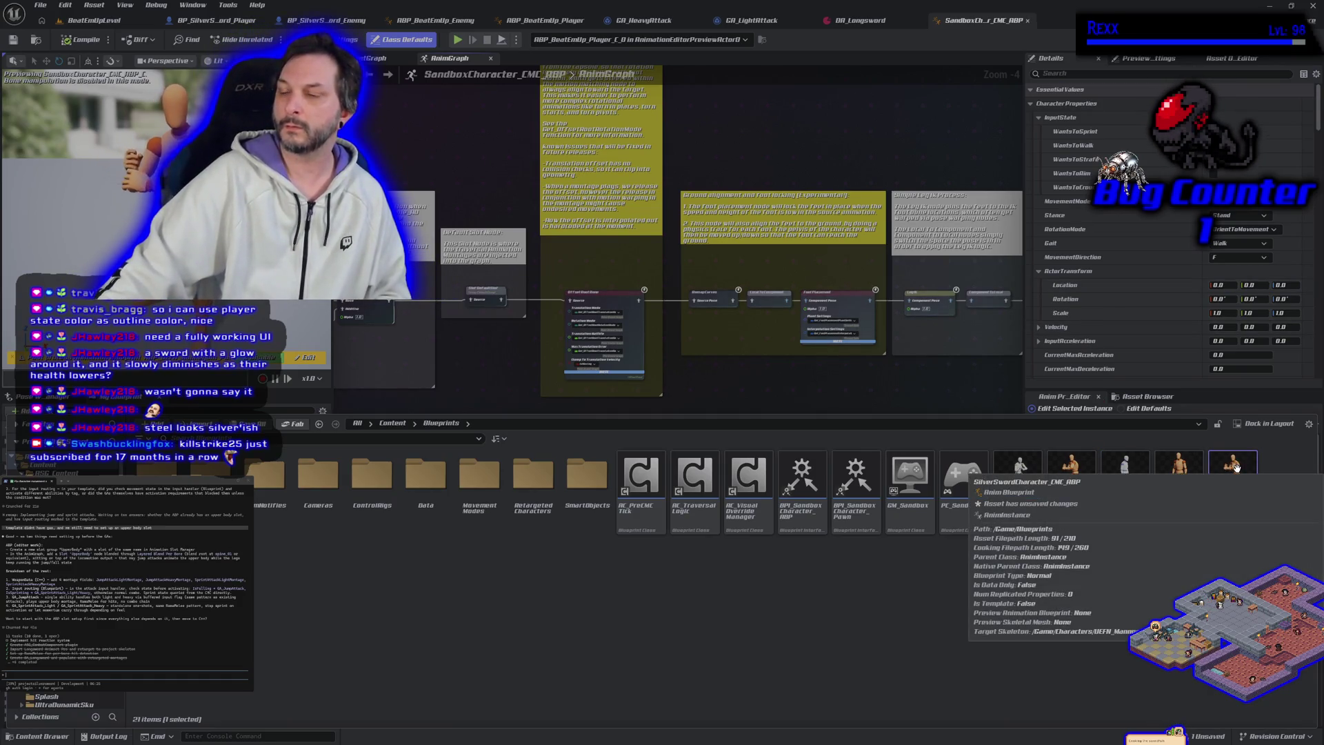
pyautogui.moveTo(1234, 488)
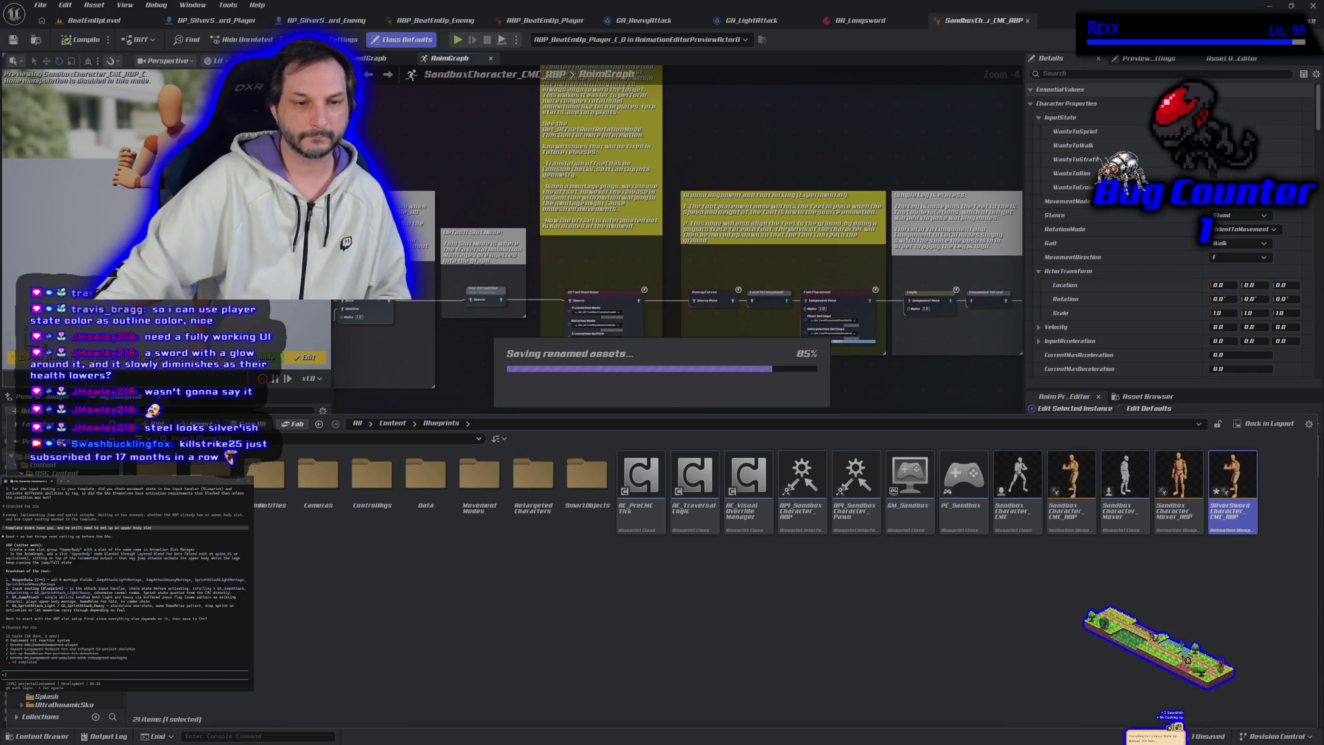
# Navigate the Content Browser into ASG_Content's Blueprints/Characters folder.
pyautogui.click(65, 481)
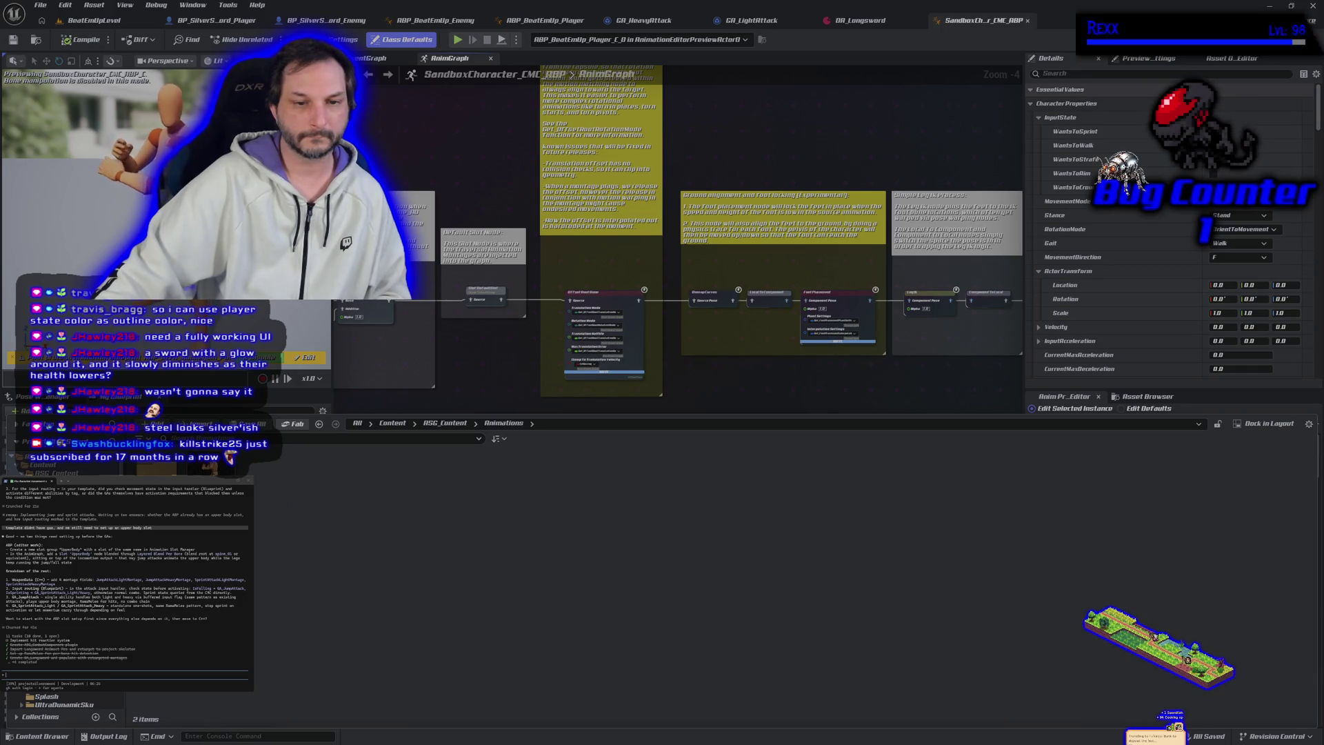
pyautogui.click(57, 473)
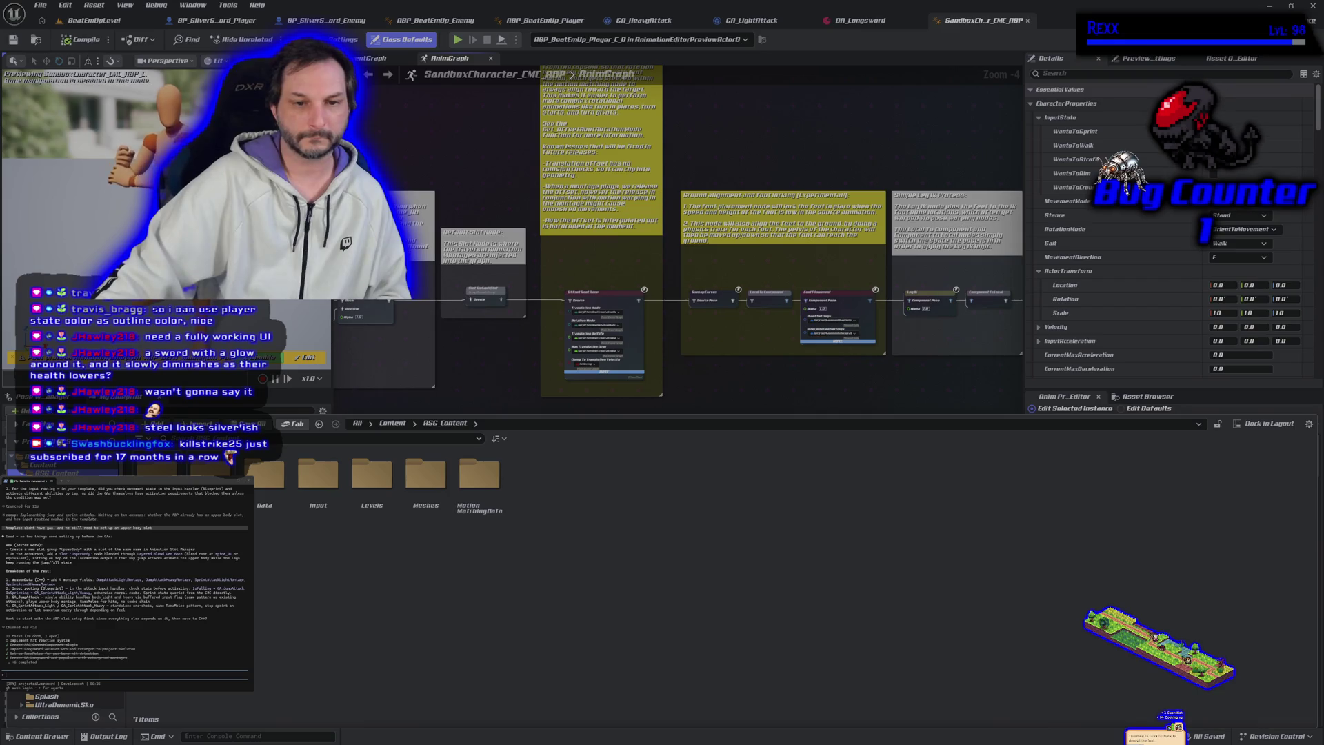
pyautogui.doubleClick(157, 474)
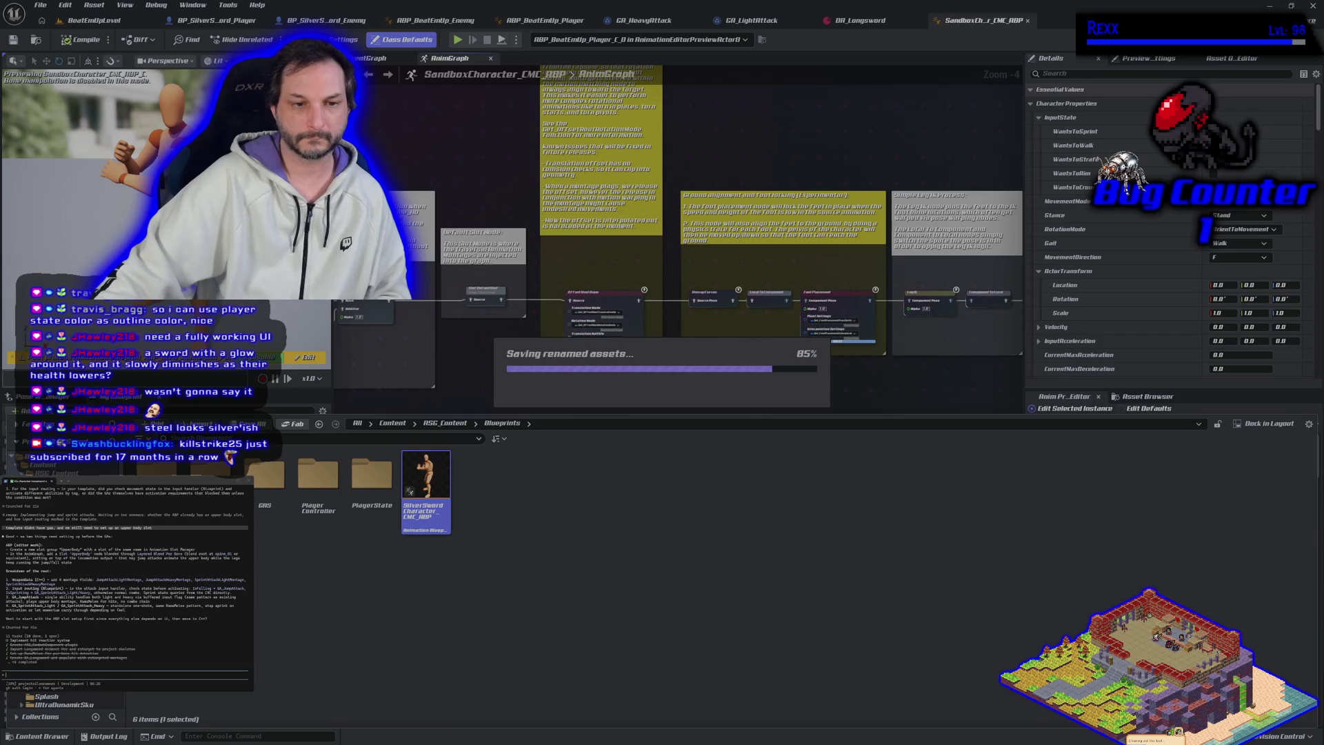
pyautogui.rightClick(84, 473)
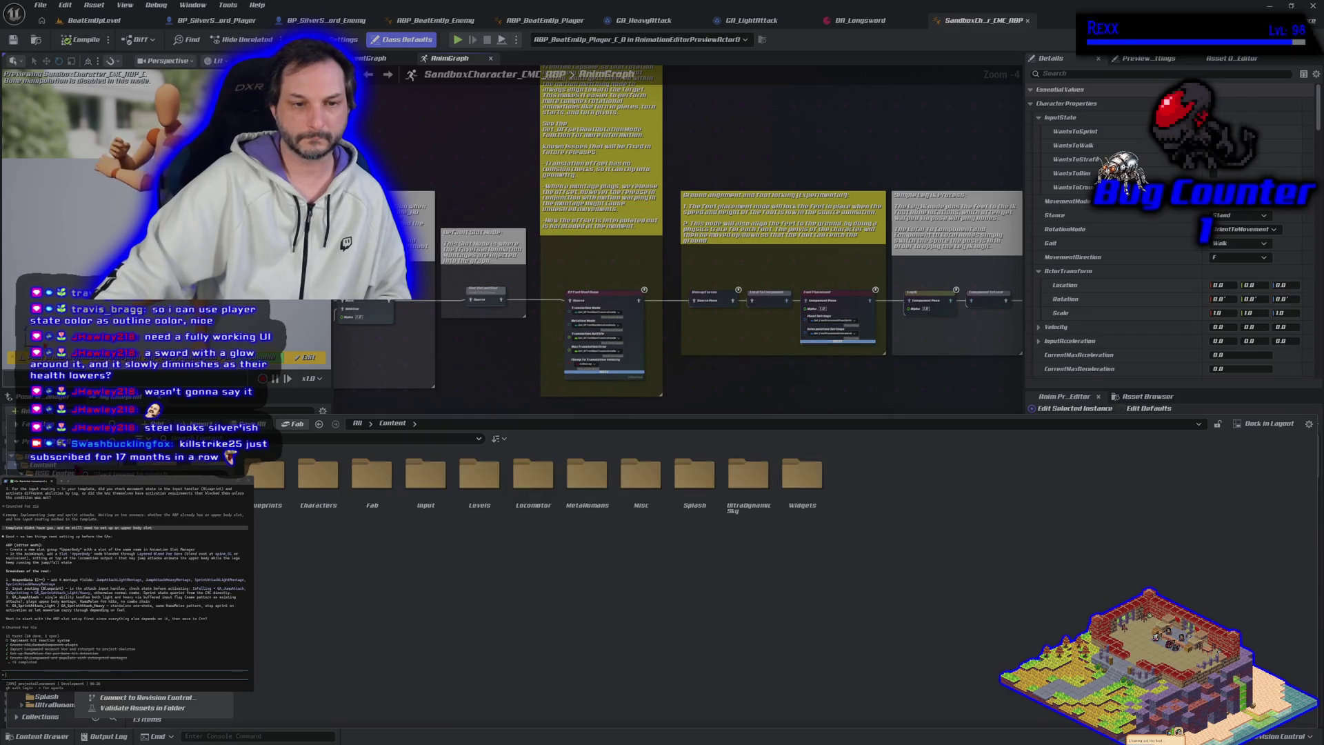
pyautogui.press('Escape')
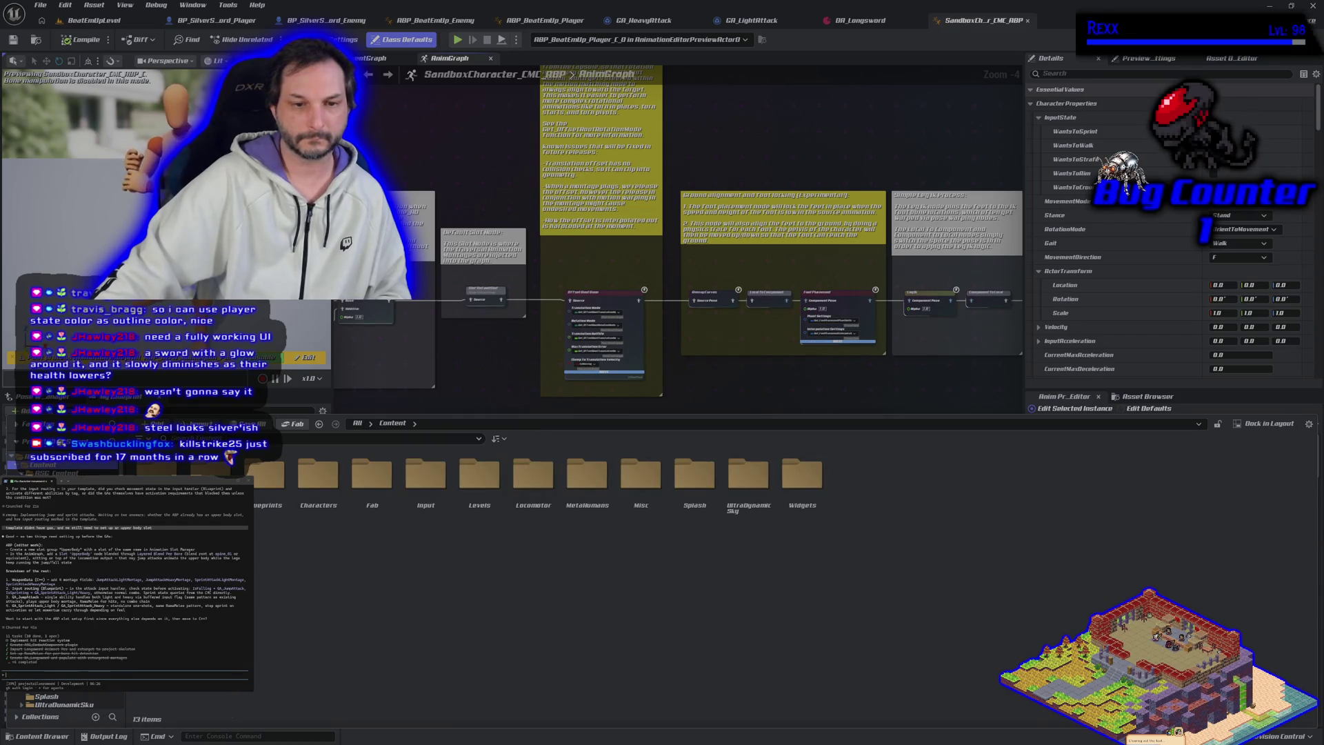
pyautogui.doubleClick(265, 474)
pyautogui.doubleClick(276, 474)
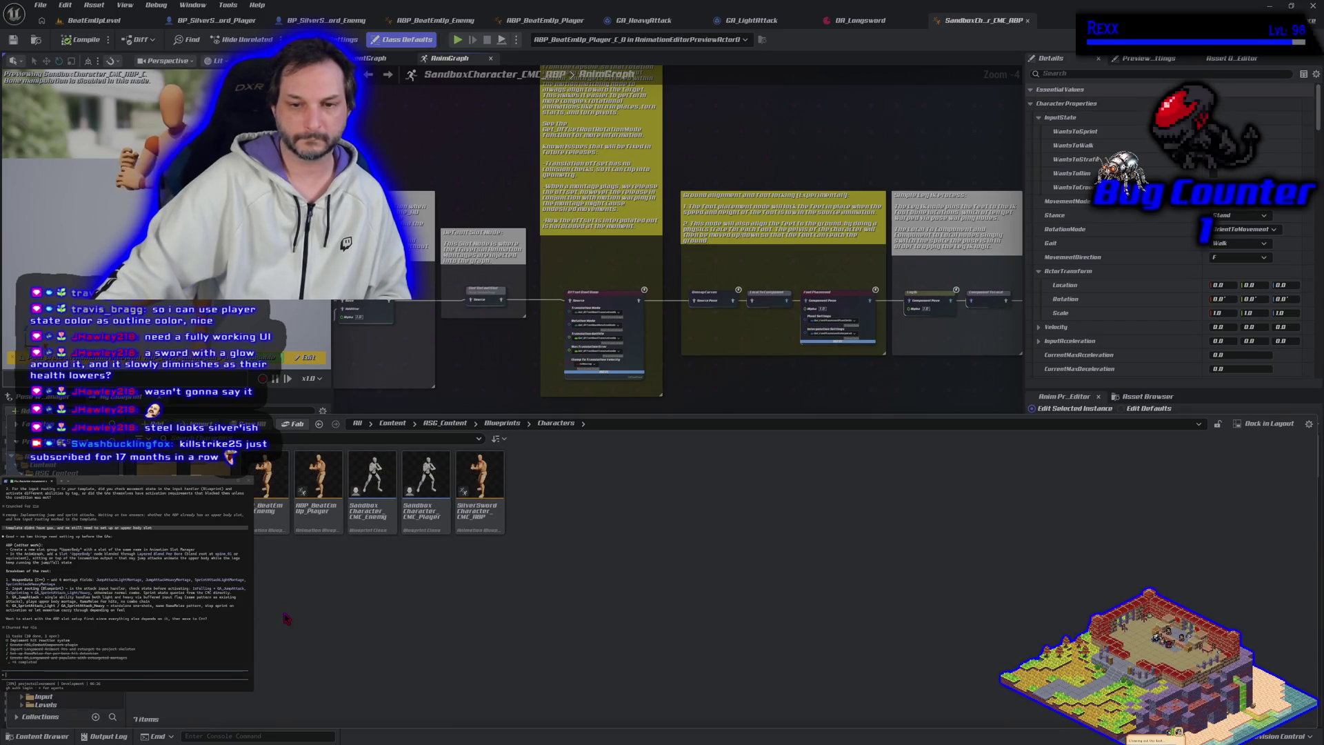
# Move ABP_BeatEmUp_Player into the Players folder.
pyautogui.click(262, 522)
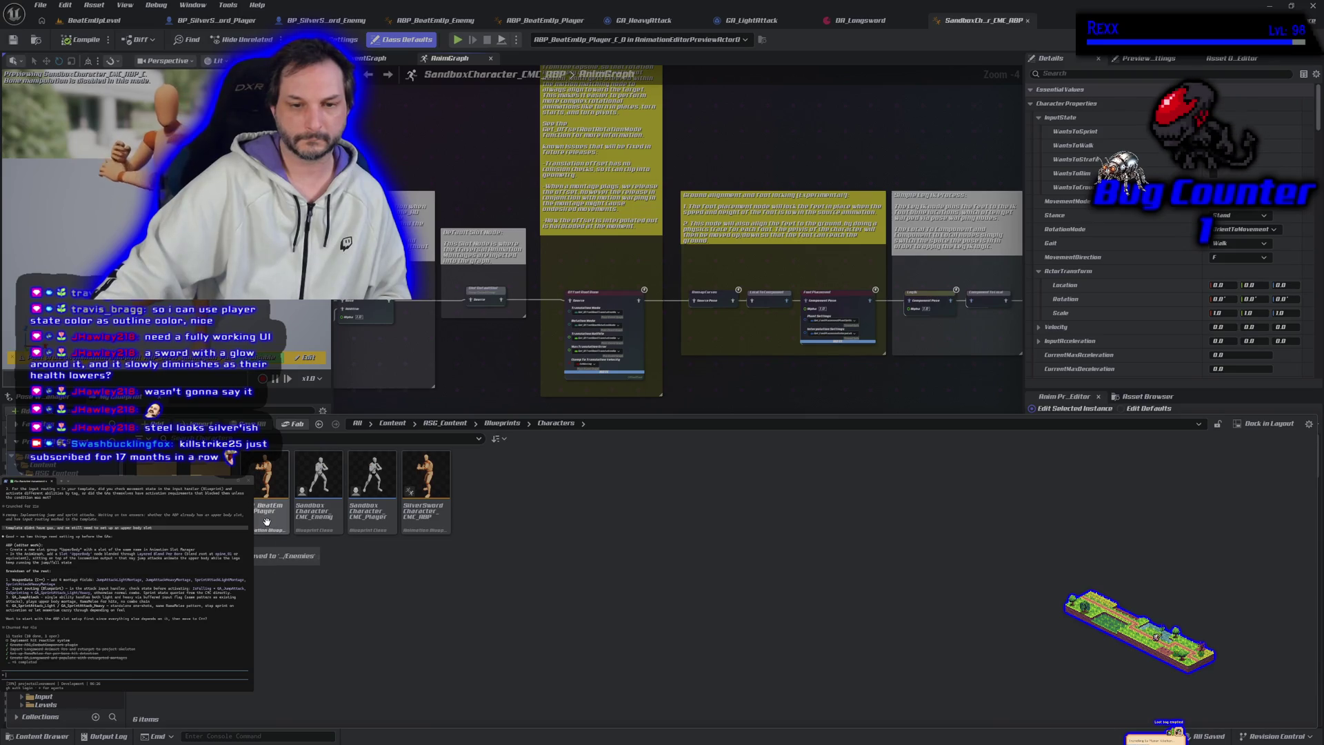
pyautogui.moveTo(266, 522)
pyautogui.moveTo(266, 522); pyautogui.dragTo(159, 502)
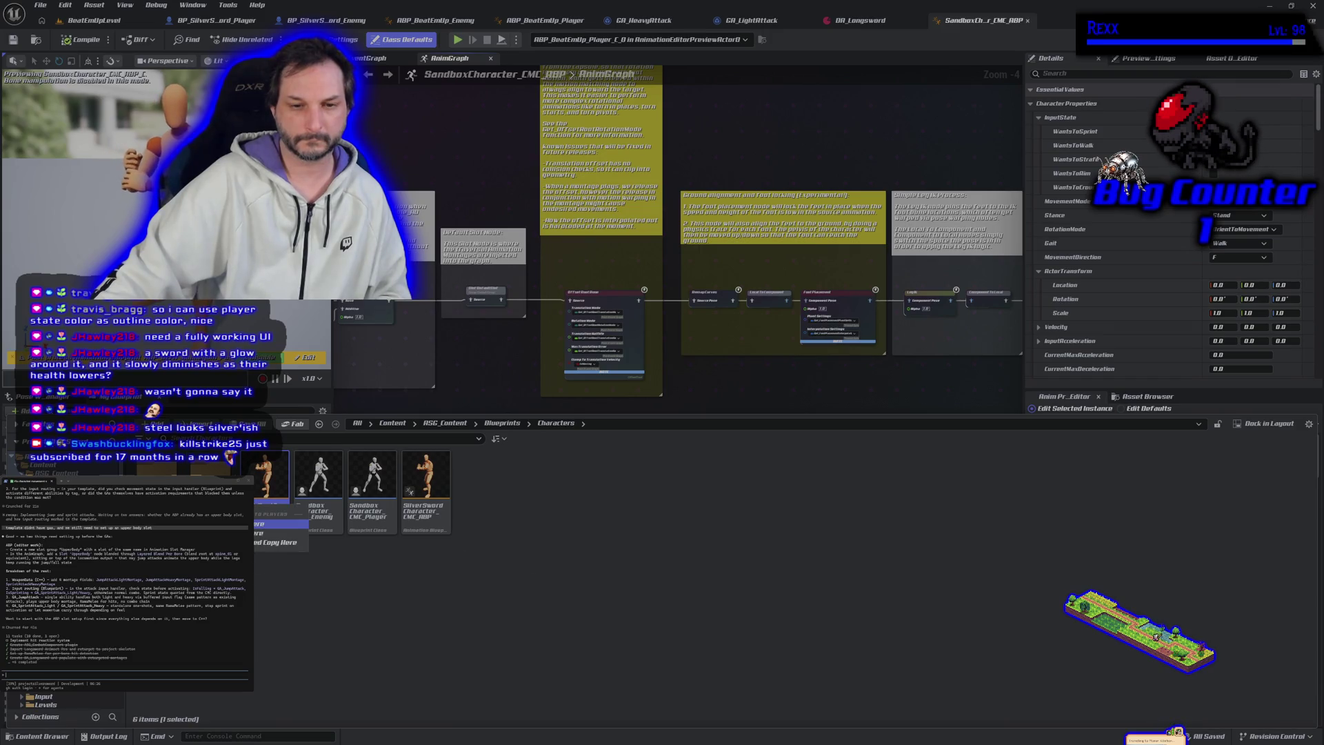
pyautogui.click(275, 524)
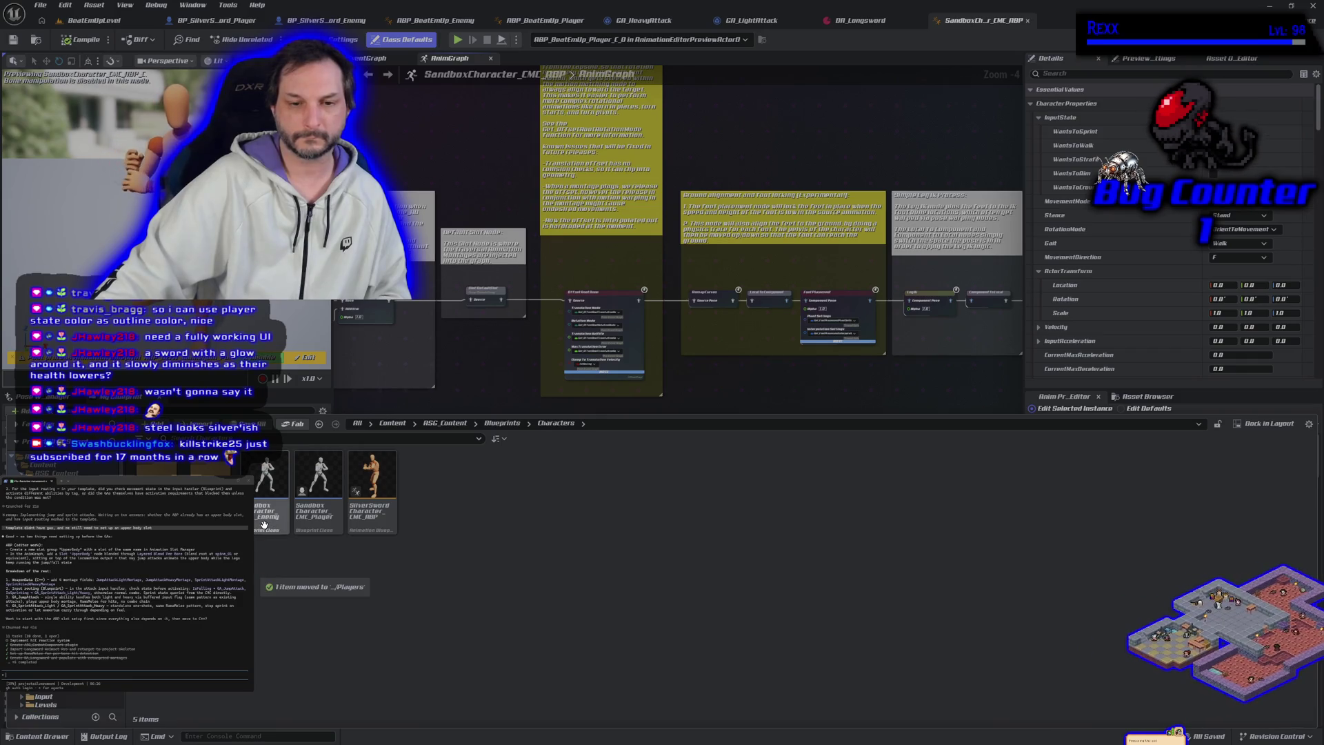
# Open the SandboxCharacter_CMC_Enemy blueprint briefly, then close it.
pyautogui.click(264, 524)
pyautogui.doubleClick(265, 525)
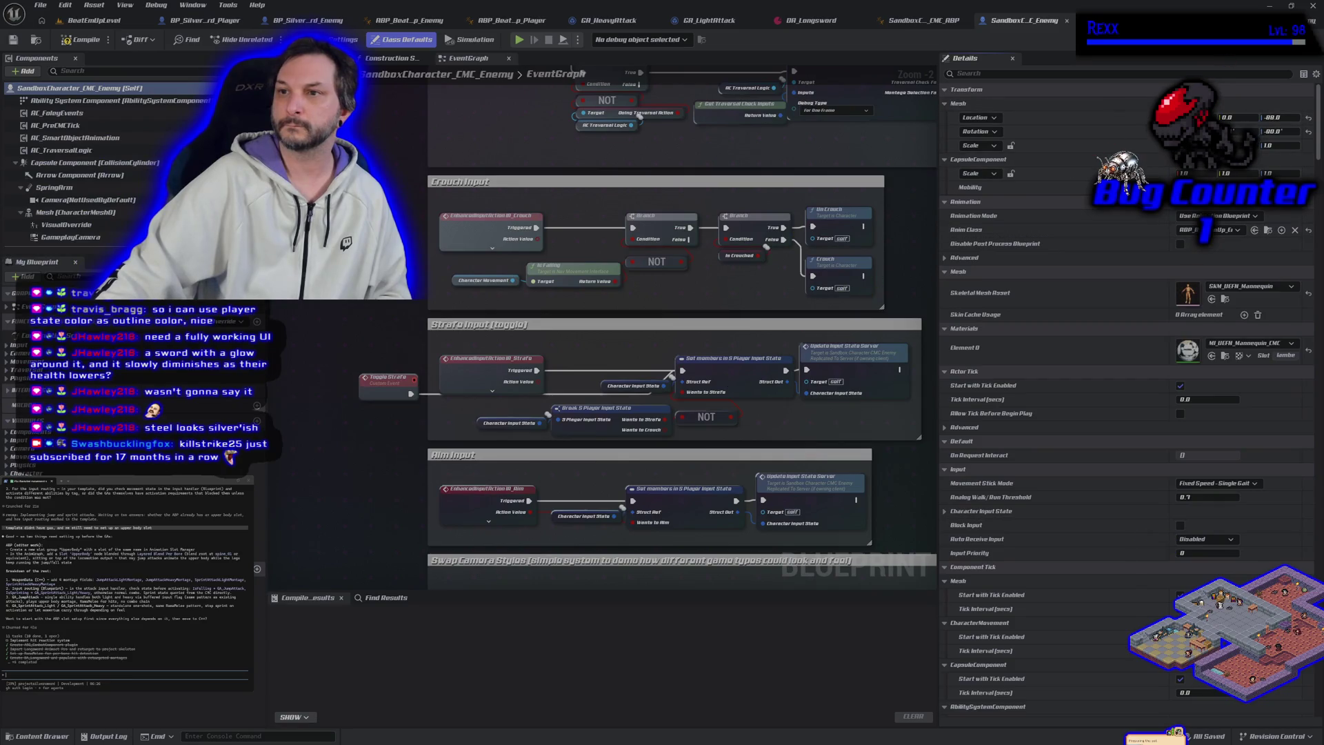
pyautogui.click(1066, 21)
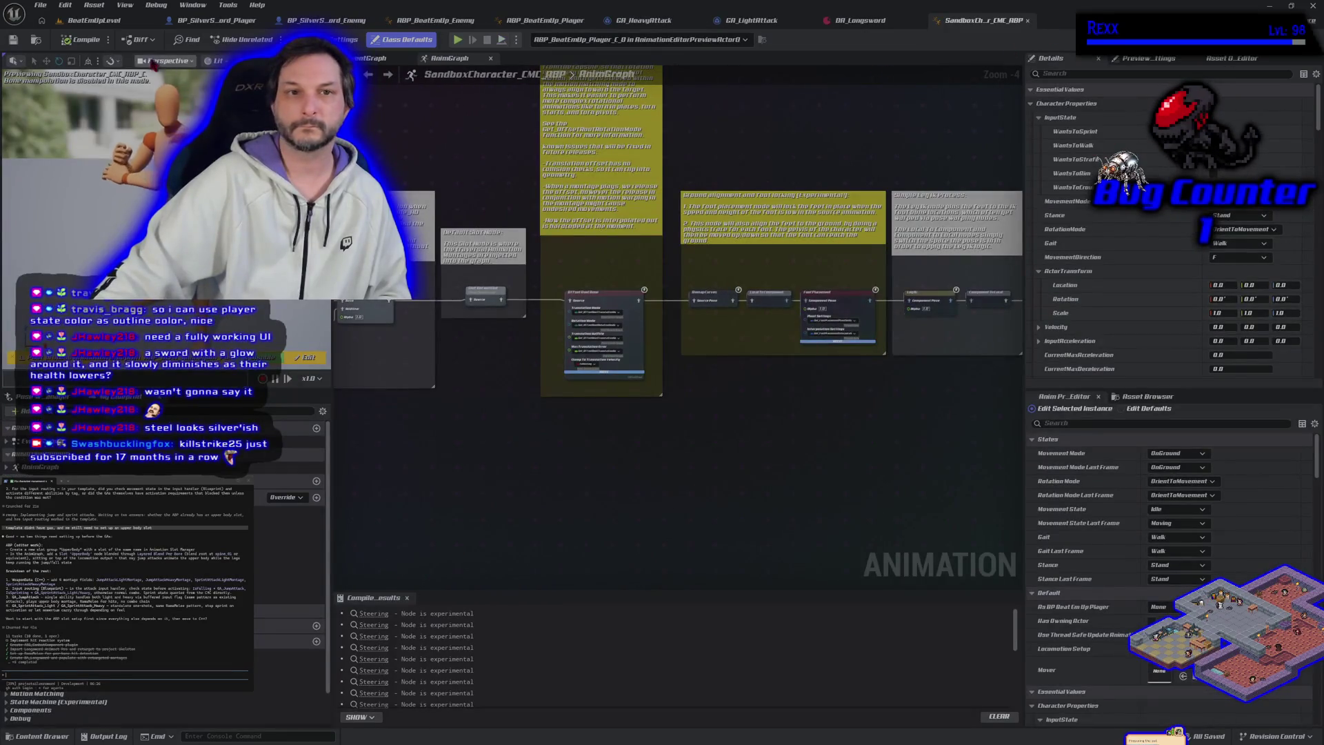
# Open SilverSwordCharacter_CMC_ABP from the Content Drawer and view its AnimGraph.
pyautogui.click(89, 20)
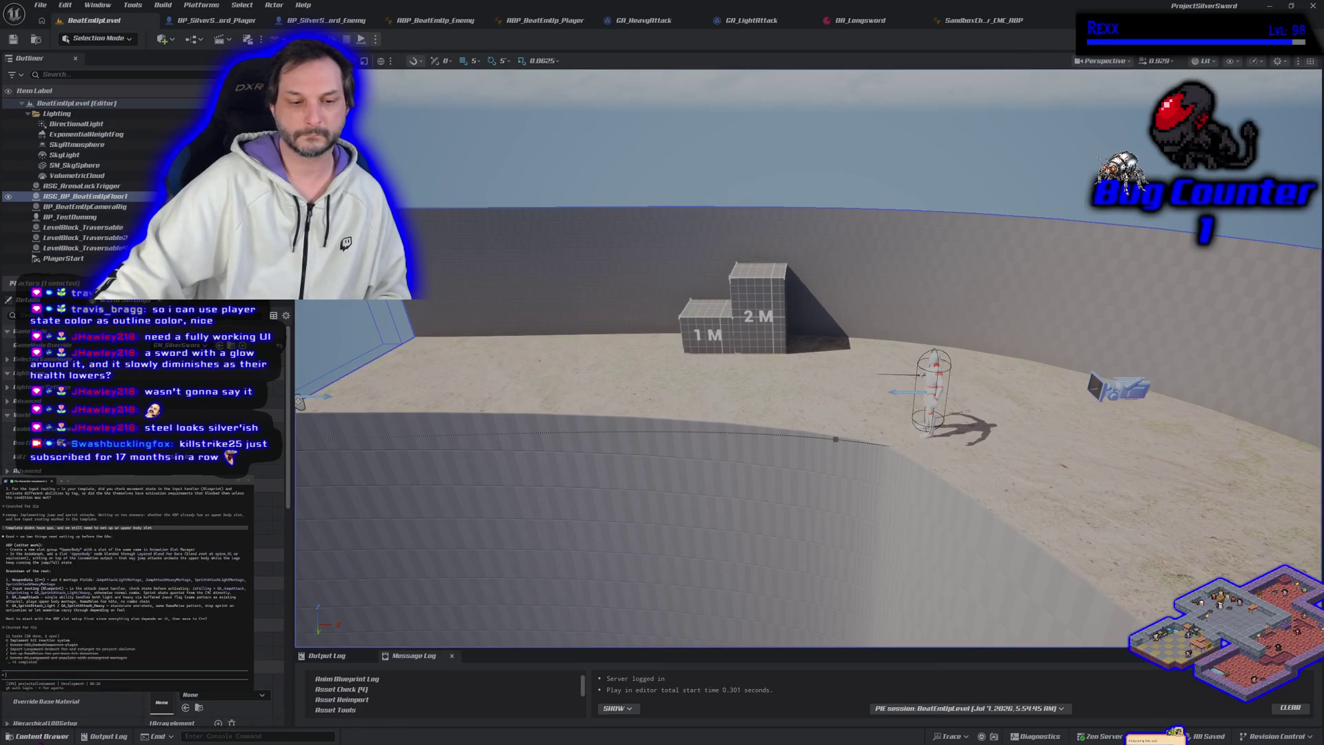
pyautogui.click(42, 736)
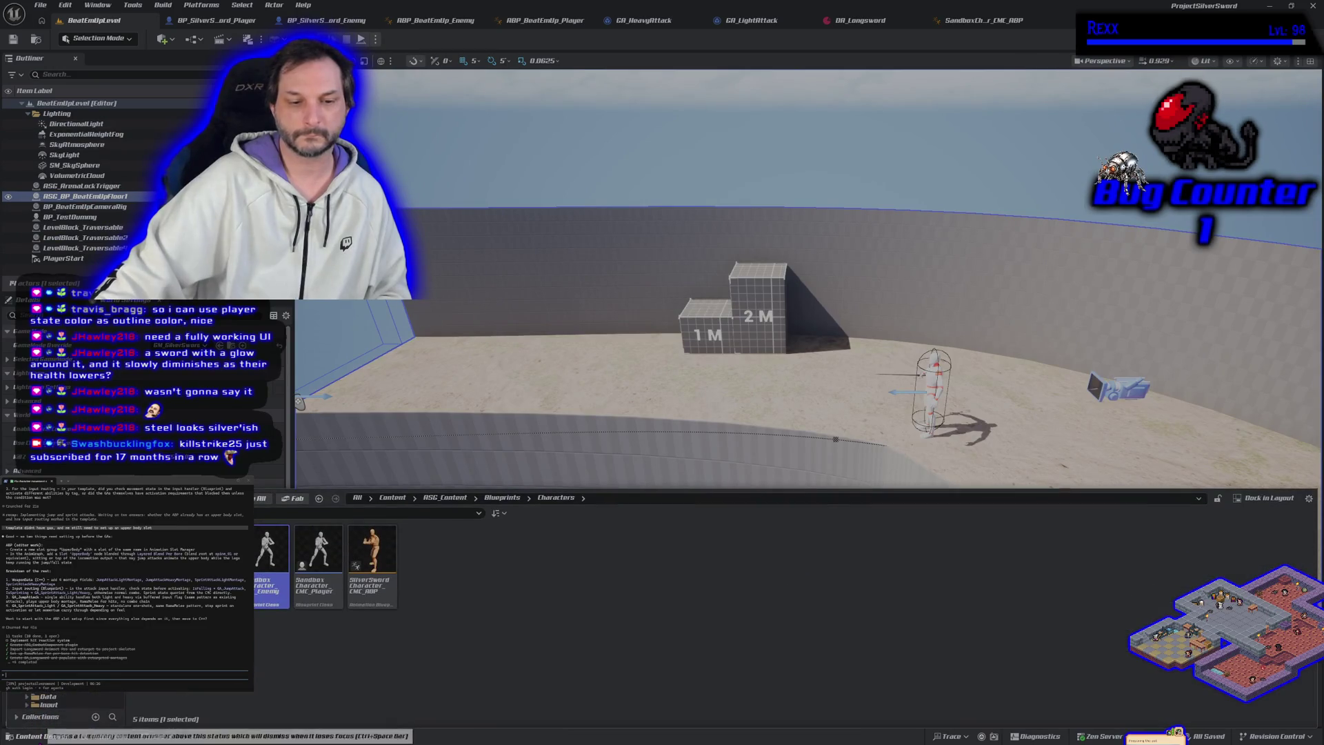
pyautogui.click(369, 592)
pyautogui.doubleClick(369, 591)
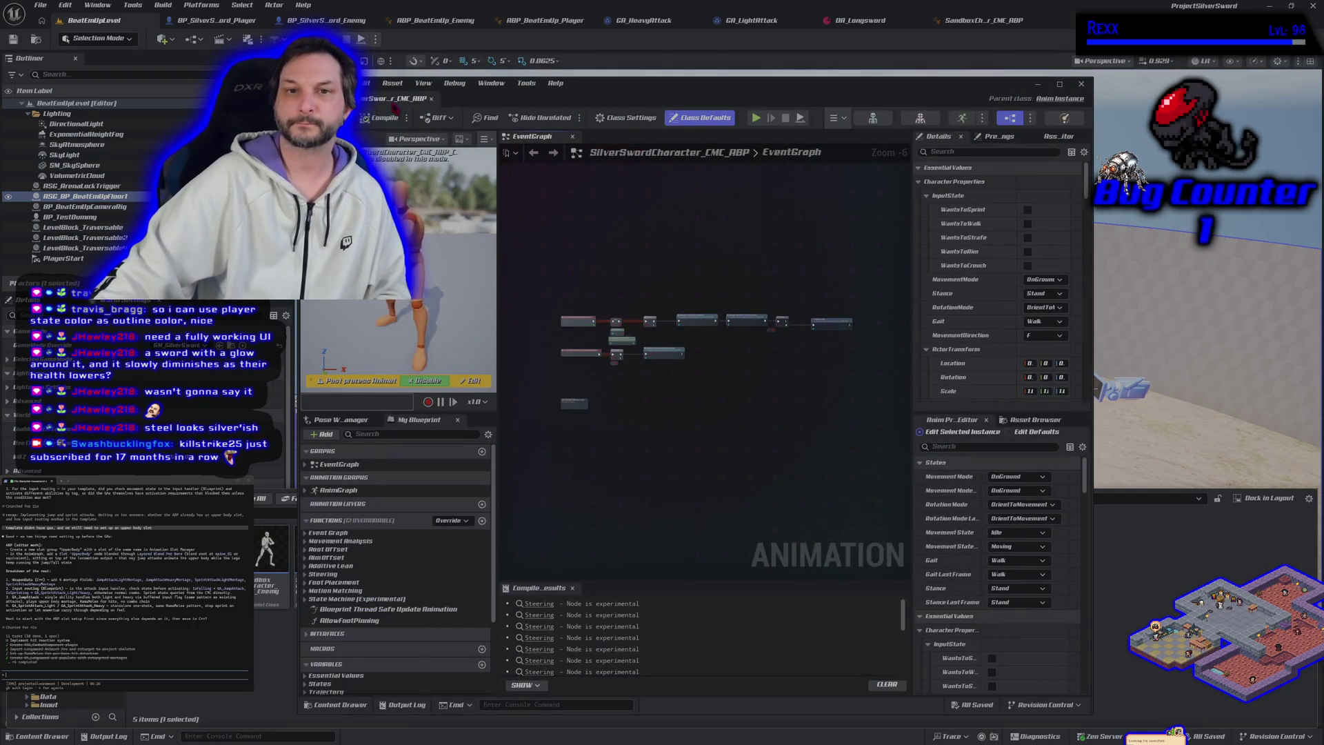
pyautogui.hotkey('alt', 'p')
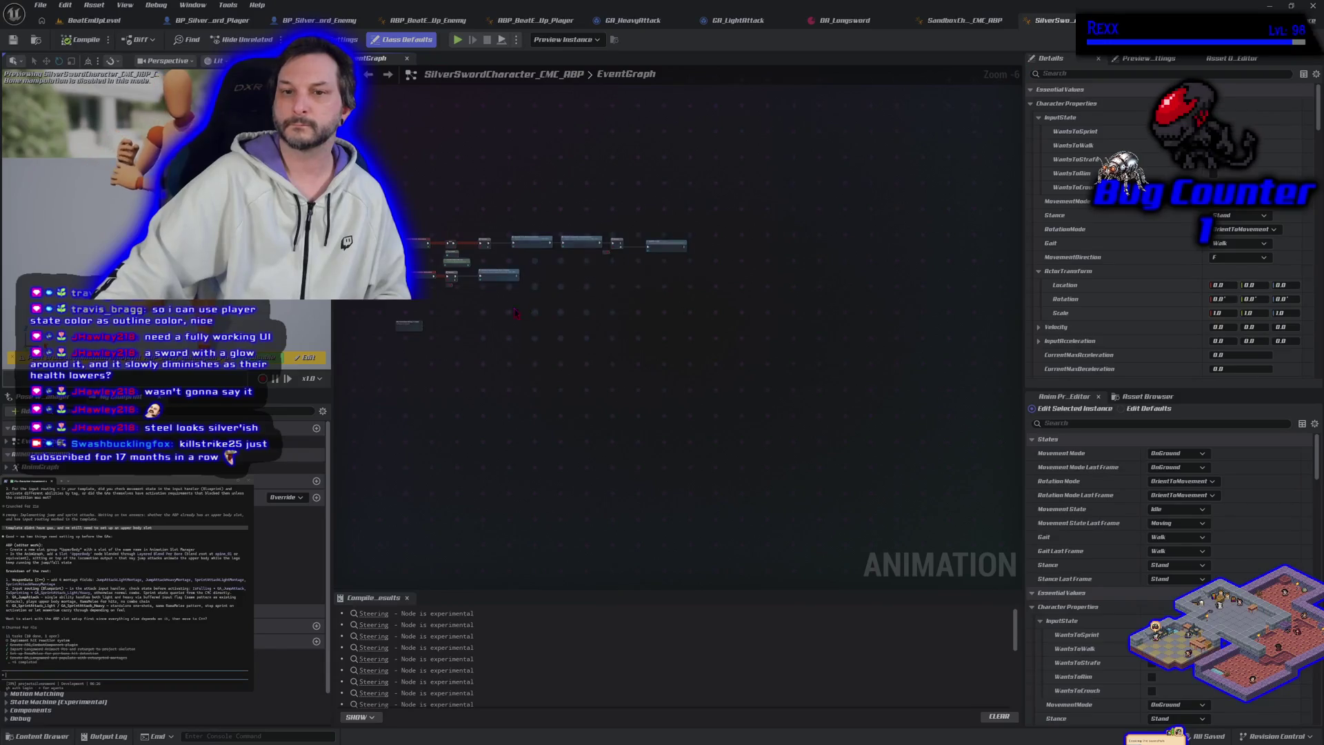
pyautogui.scroll(-2, 585, 457)
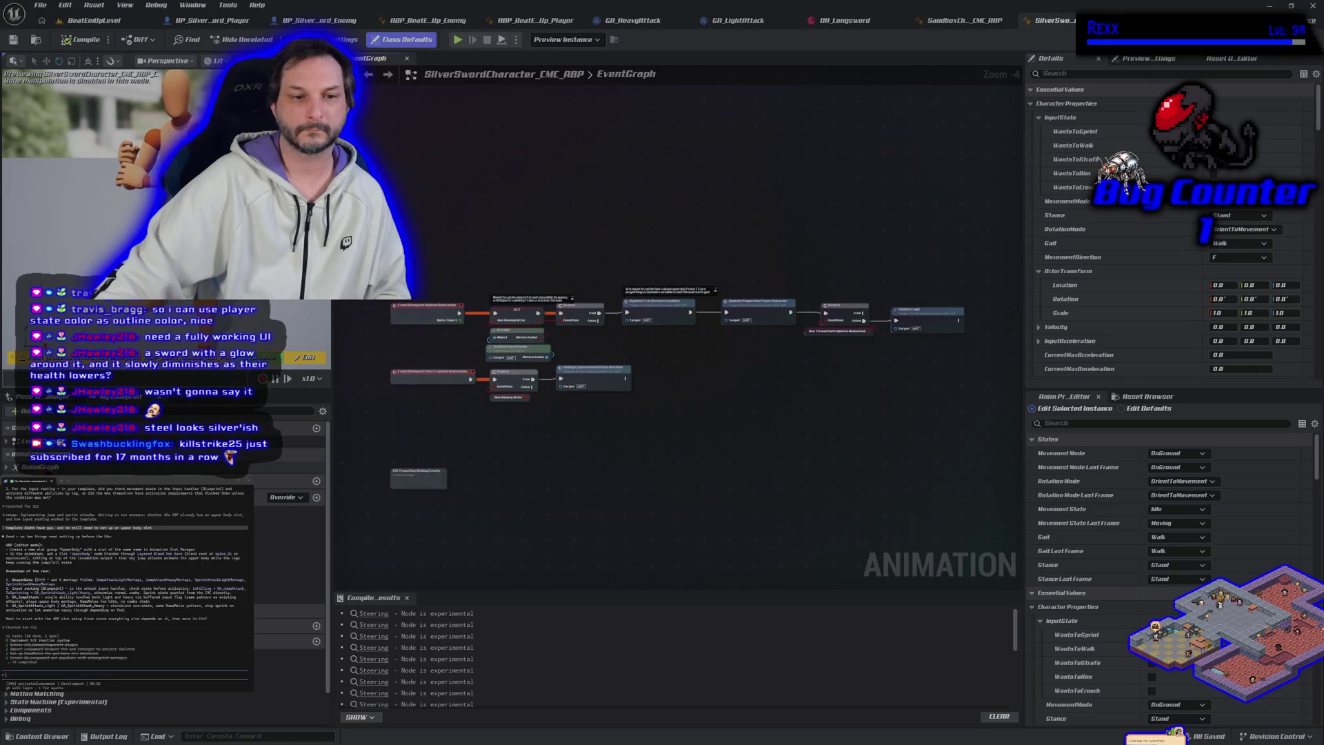
pyautogui.doubleClick(40, 467)
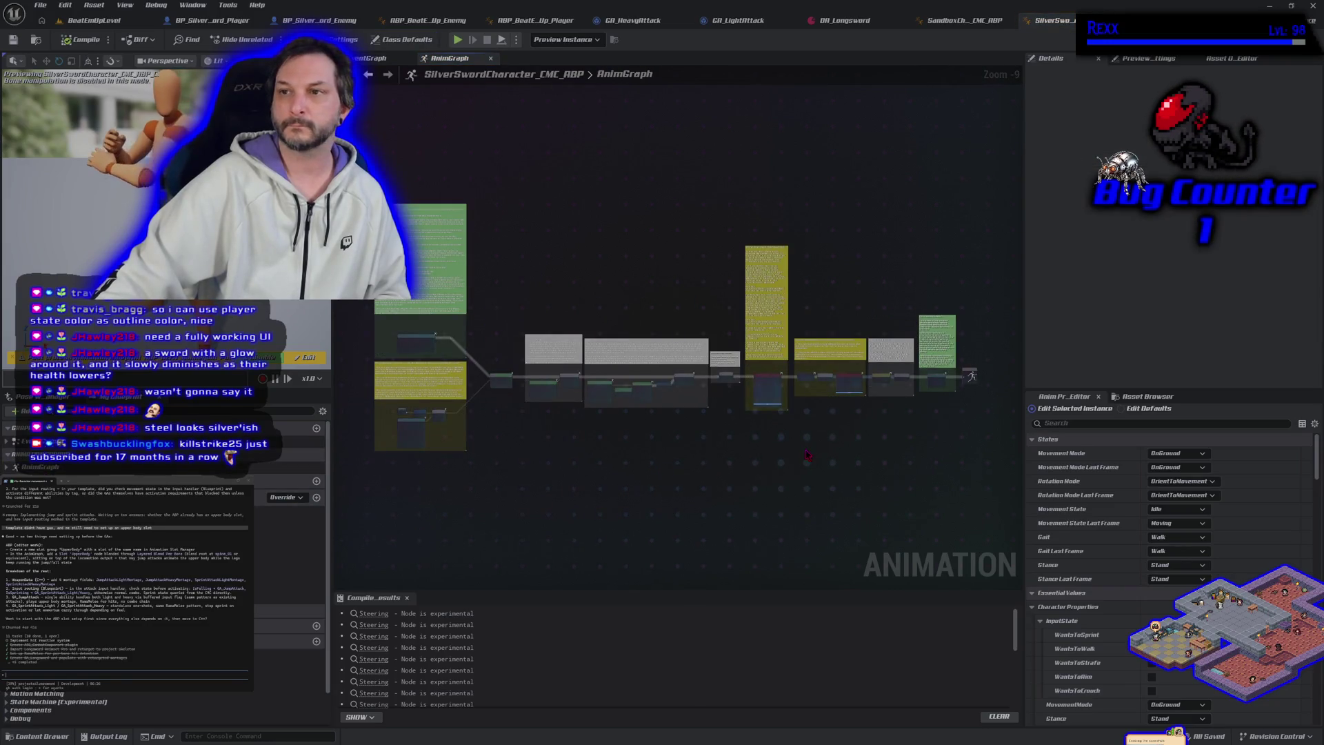
pyautogui.scroll(3, 808, 455)
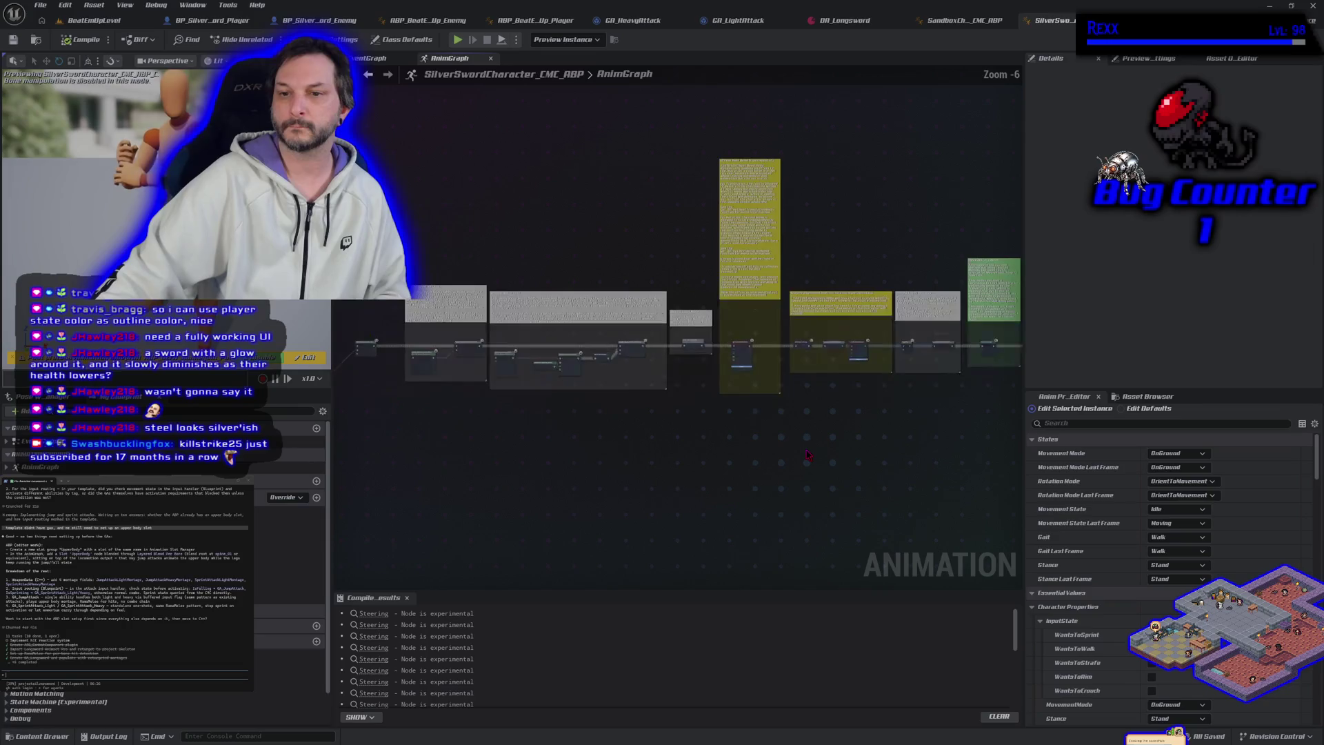
# Compare with the SandboxCharacter_CMC_ABP AnimGraph, close it, and browse the Players folder in BeatEmUpLevel.
pyautogui.click(979, 20)
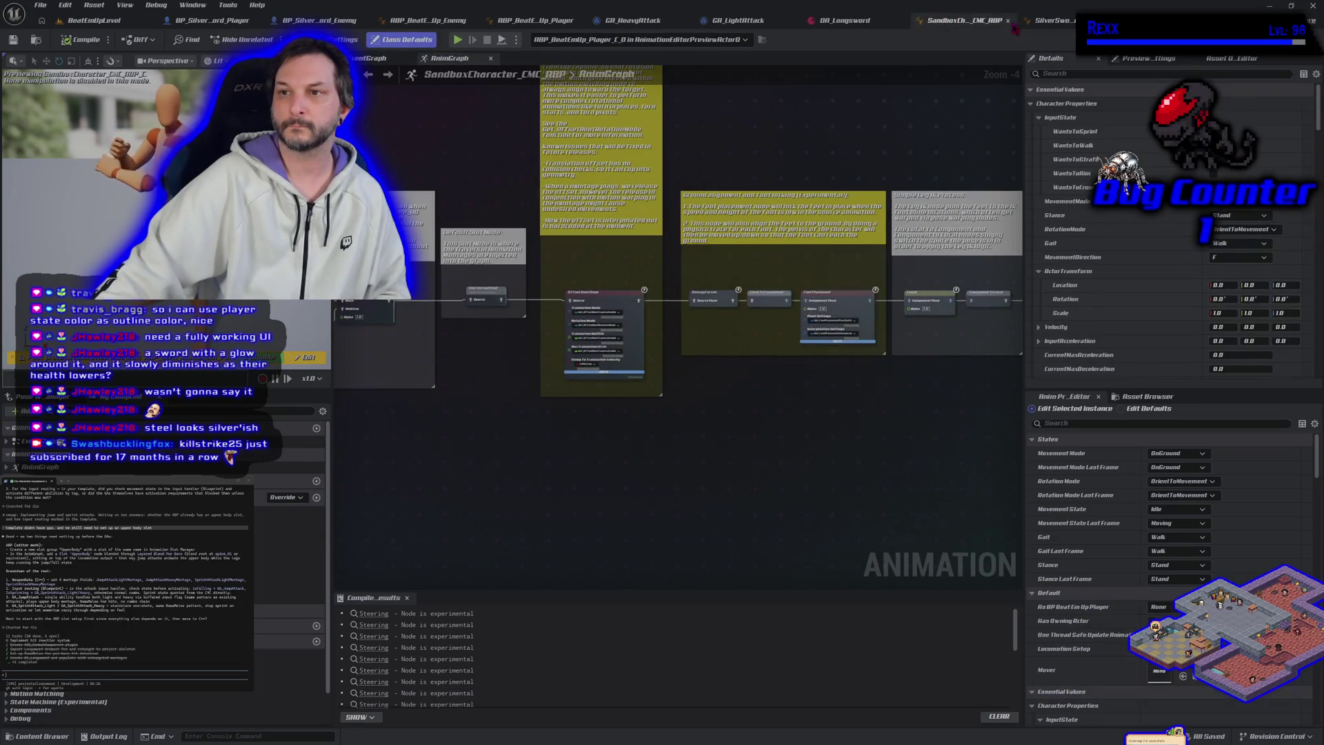
pyautogui.click(1008, 21)
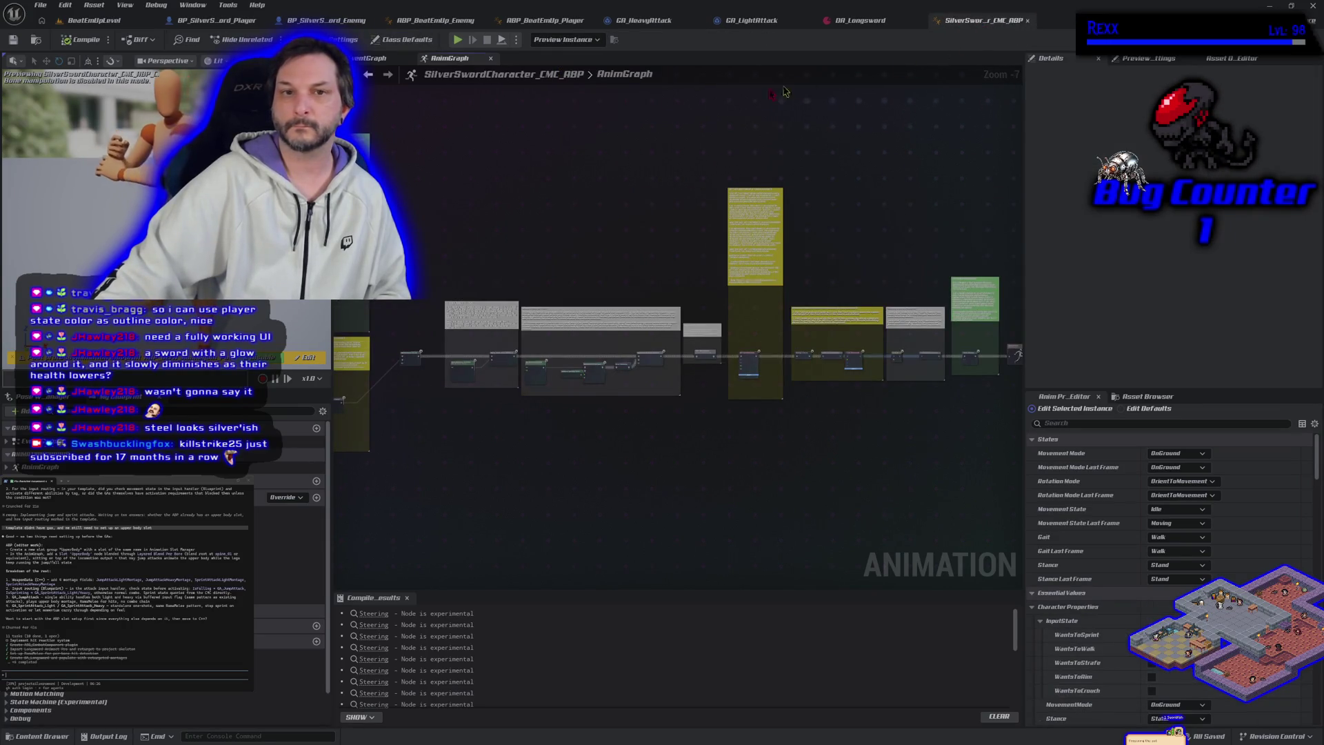
pyautogui.click(94, 20)
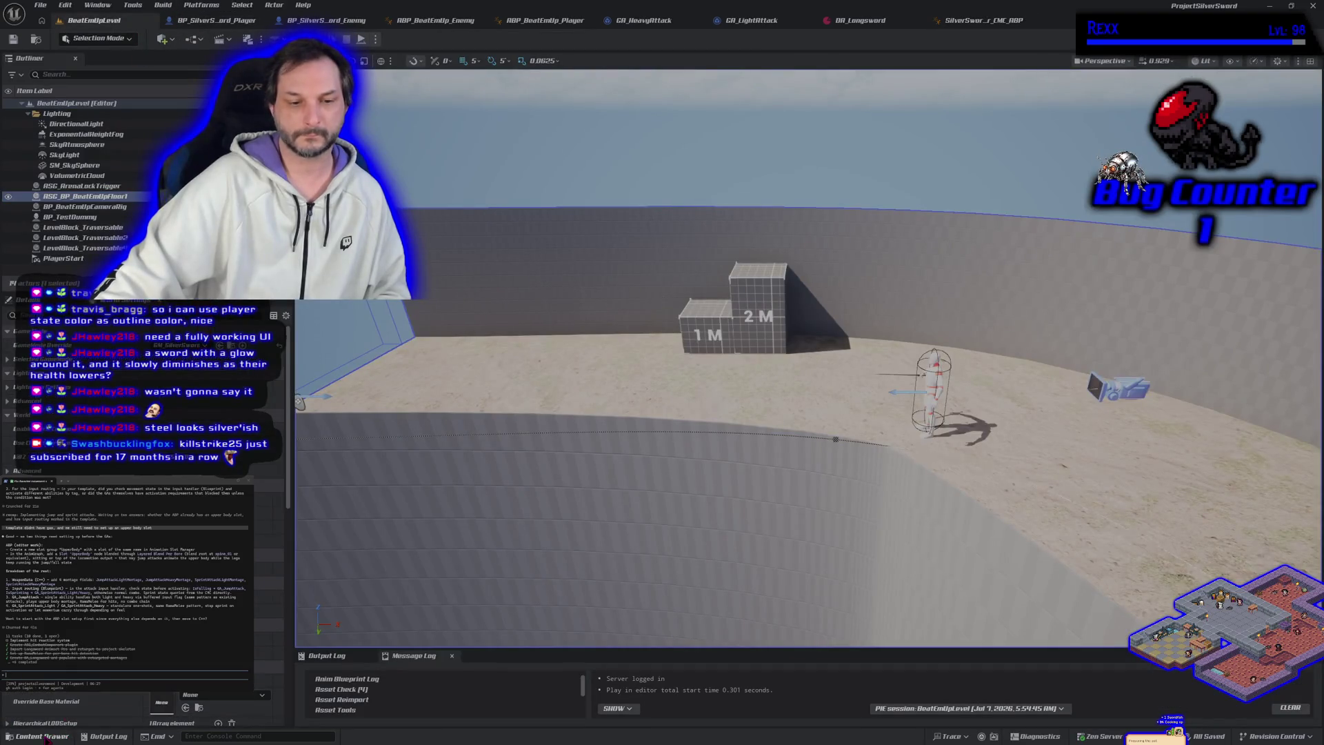
pyautogui.click(45, 738)
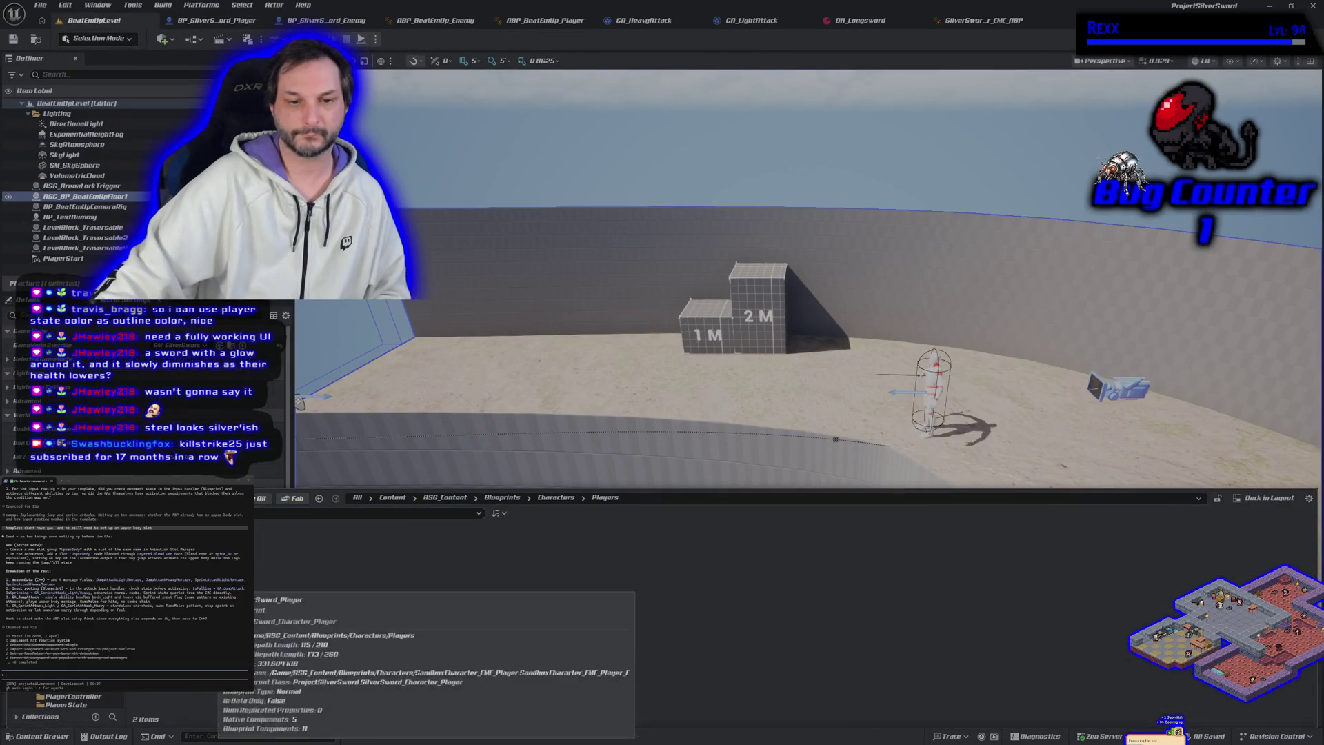
# Reparent ABP_BeatEmUp_Player to SilverSwordCharacter_CMC_ABP in Class Settings, then compile and save it.
pyautogui.click(544, 21)
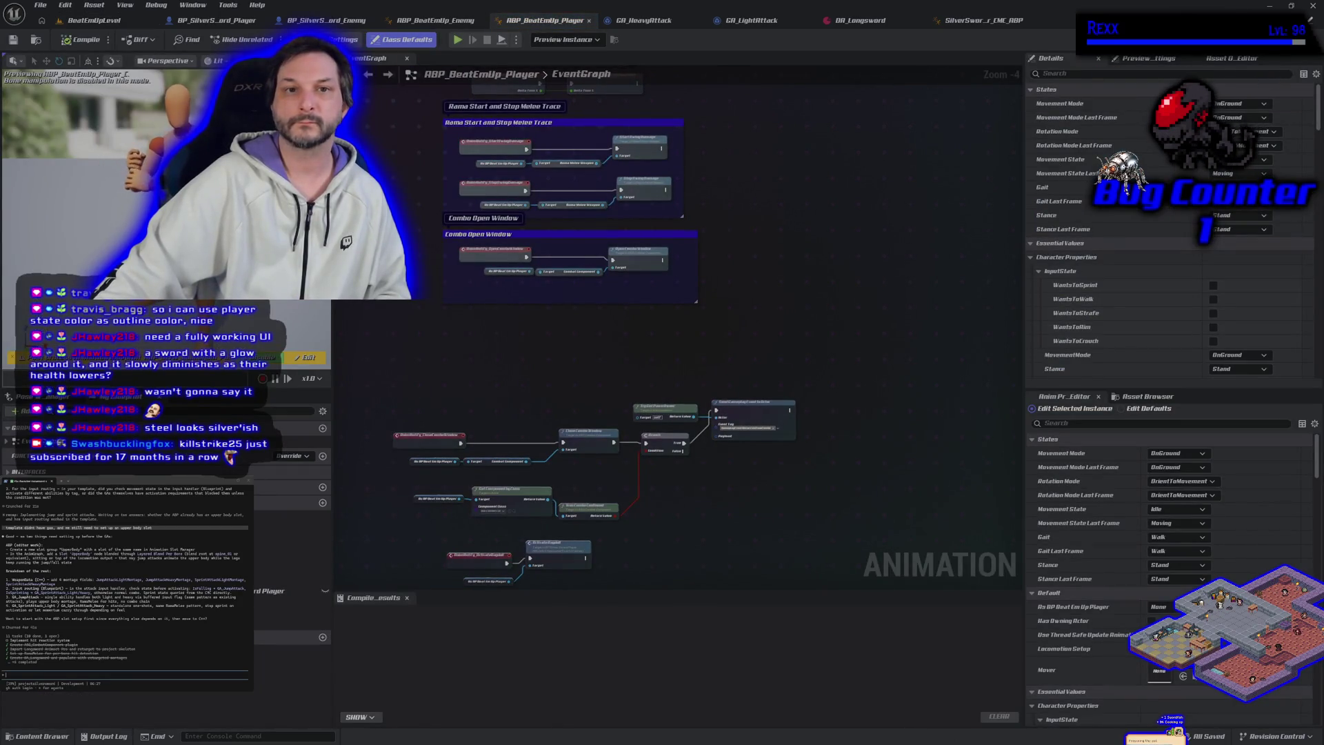
pyautogui.click(335, 40)
pyautogui.click(1252, 103)
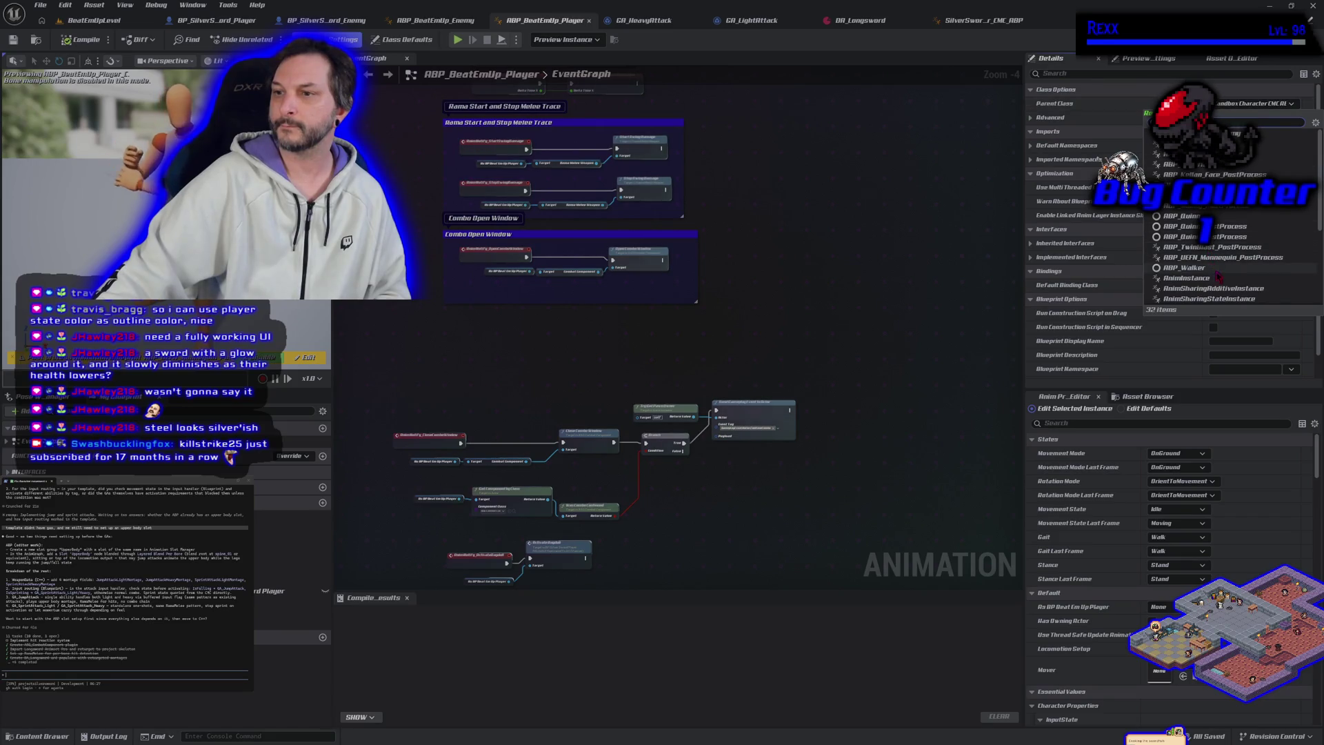
pyautogui.scroll(-5, 1222, 283)
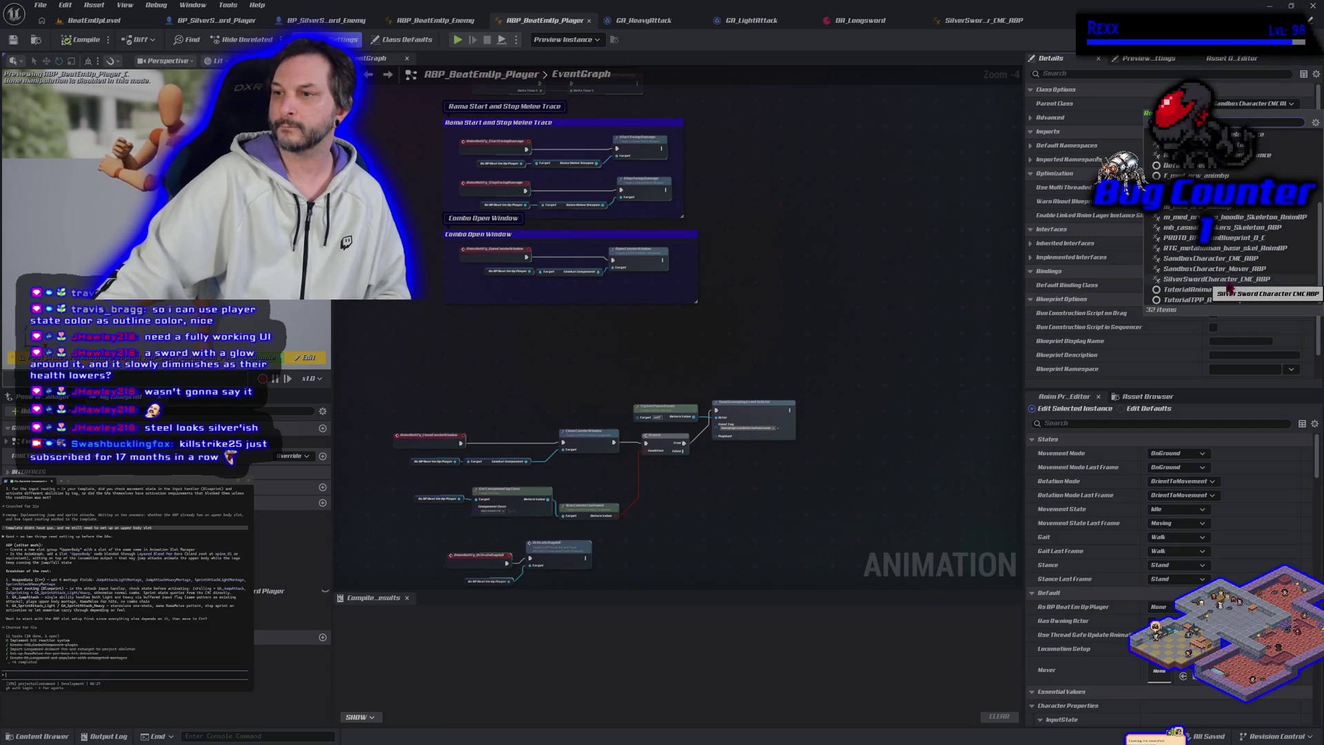
pyautogui.click(1229, 288)
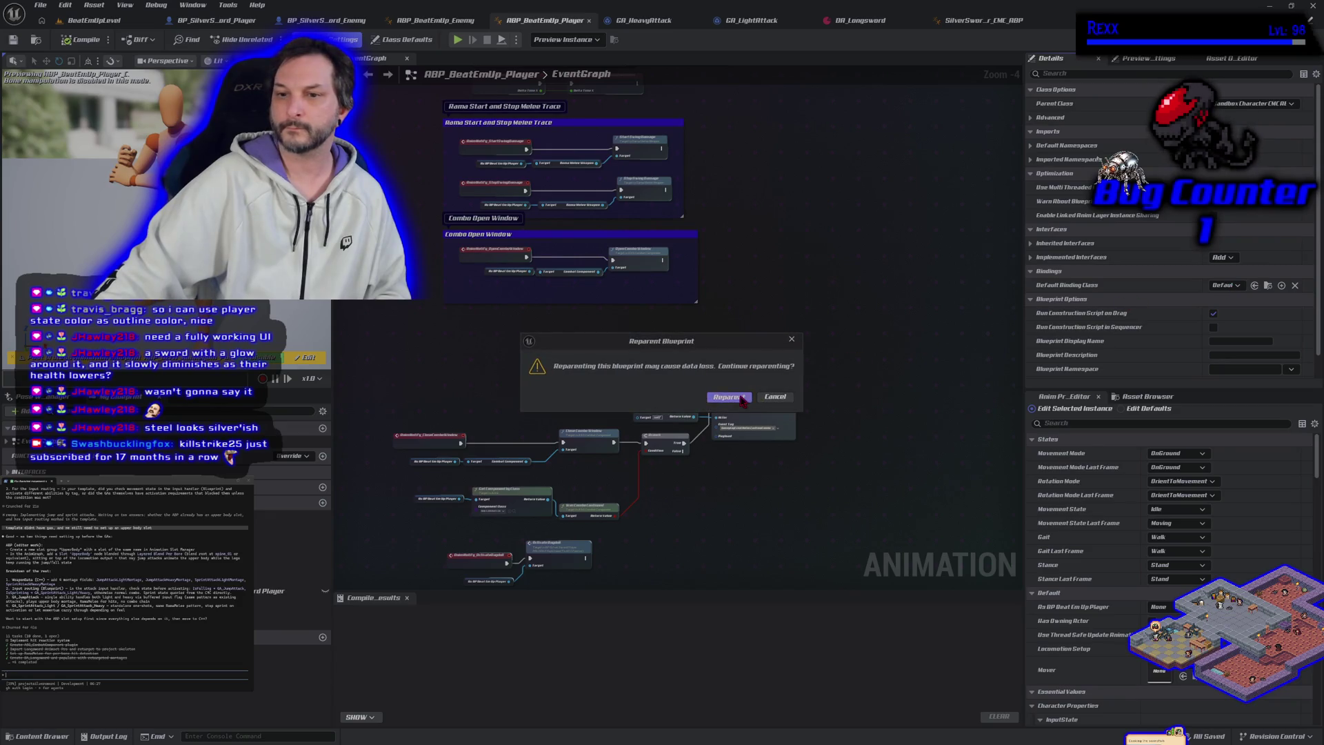
pyautogui.click(738, 401)
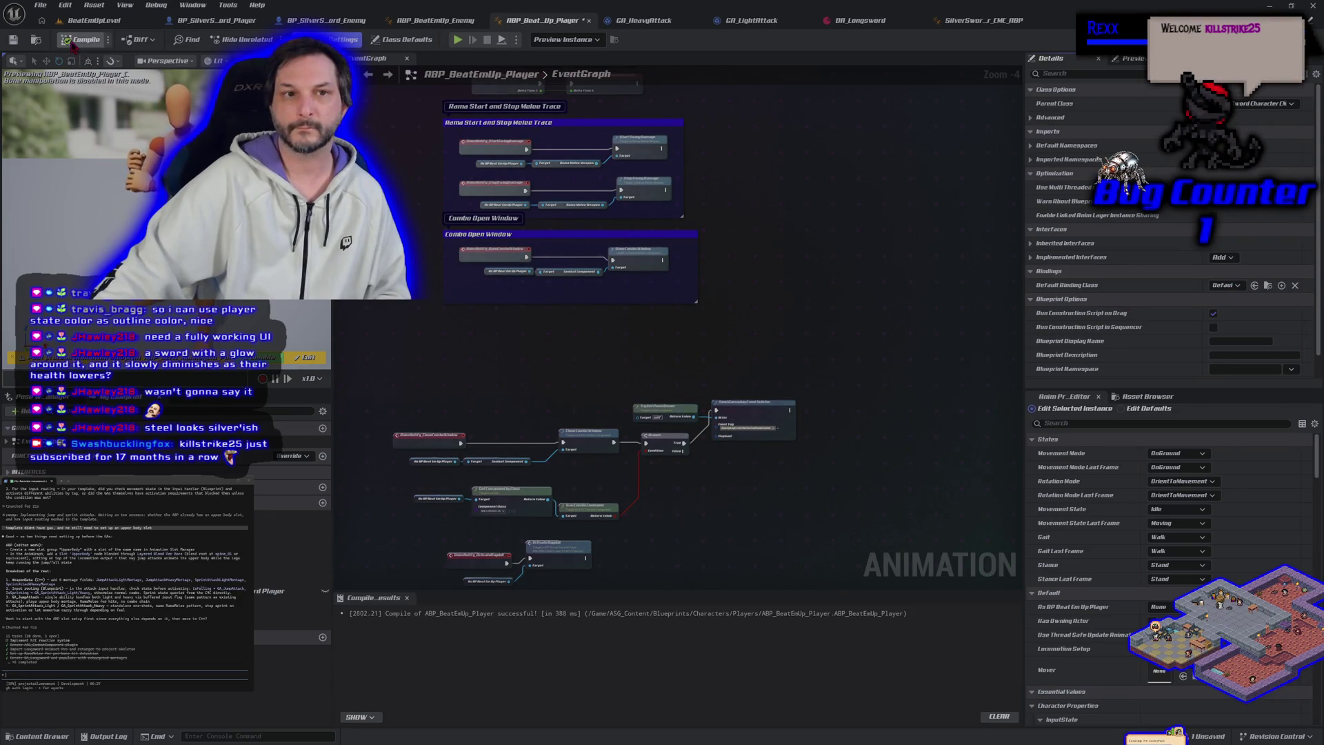
pyautogui.click(13, 39)
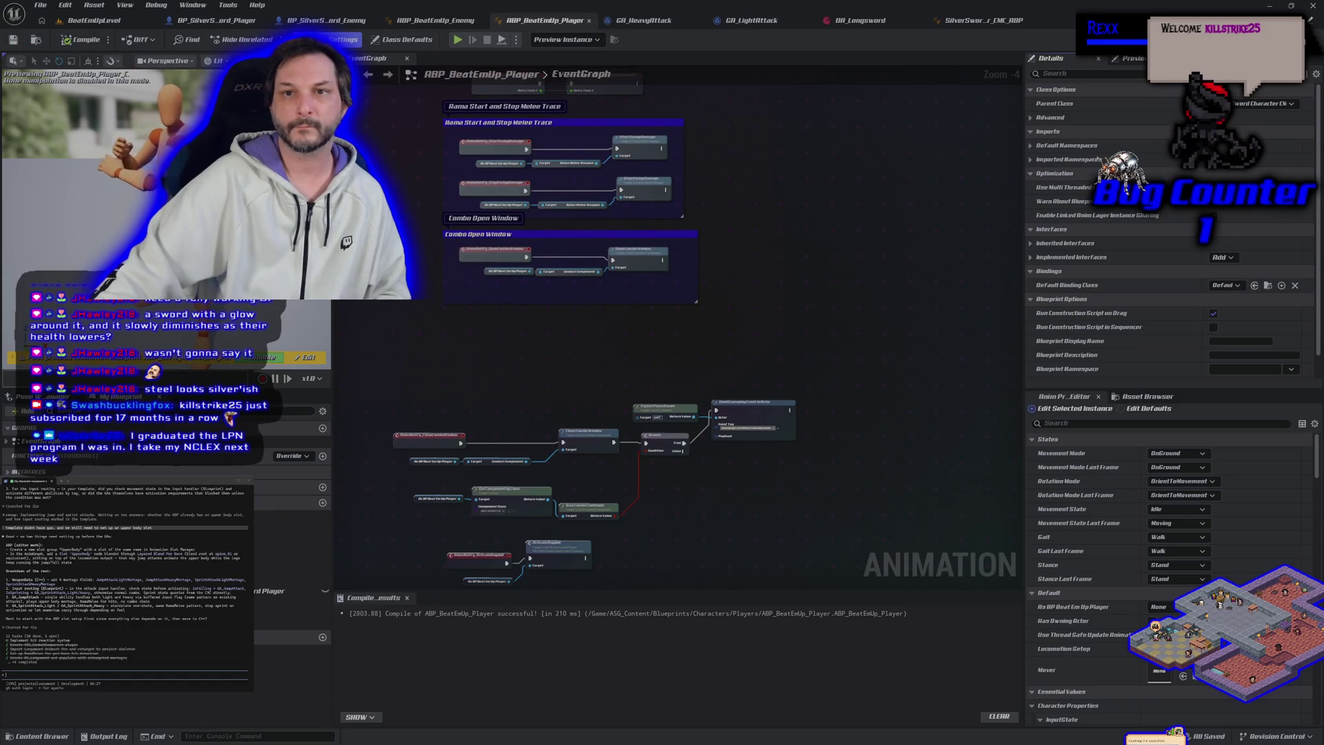
pyautogui.click(434, 20)
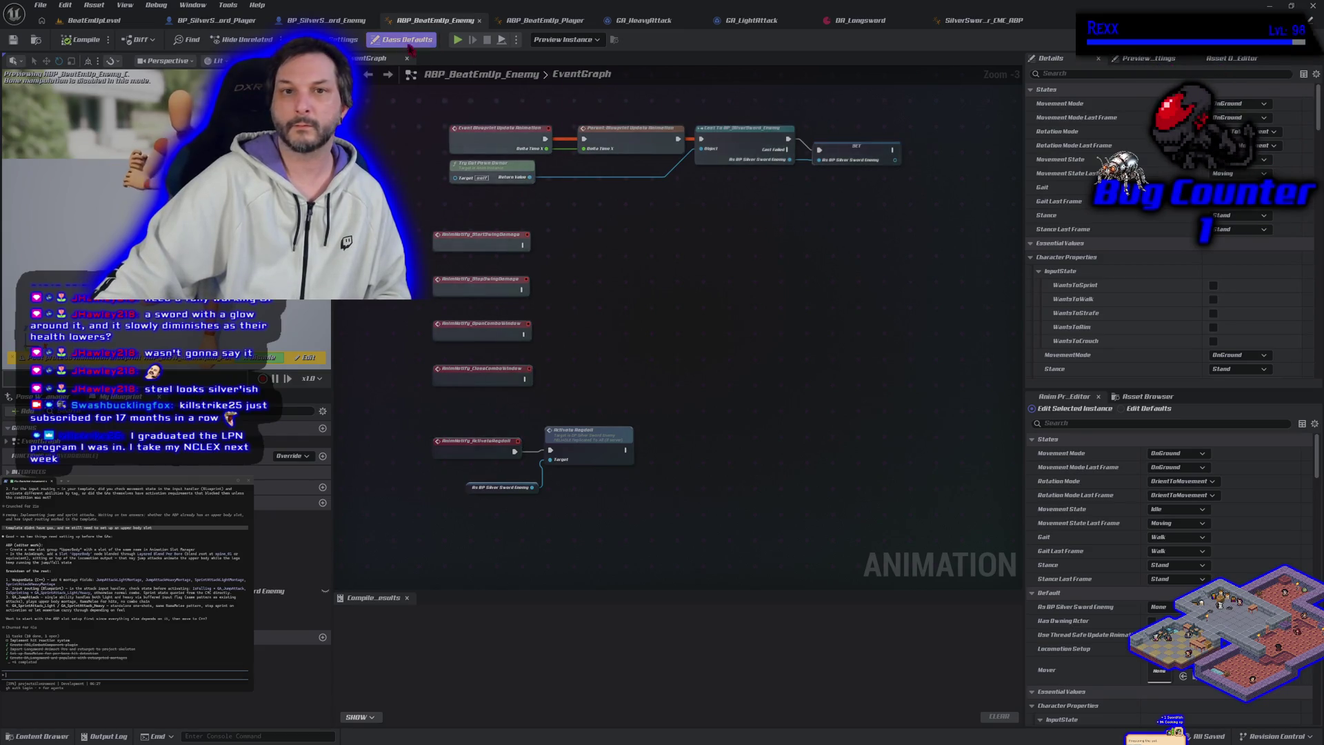
# Set ABP_BeatEmUp_Enemy's parent class to SilverSwordCharacter_CMC_ABP and confirm the reparent.
pyautogui.click(343, 40)
pyautogui.click(1252, 103)
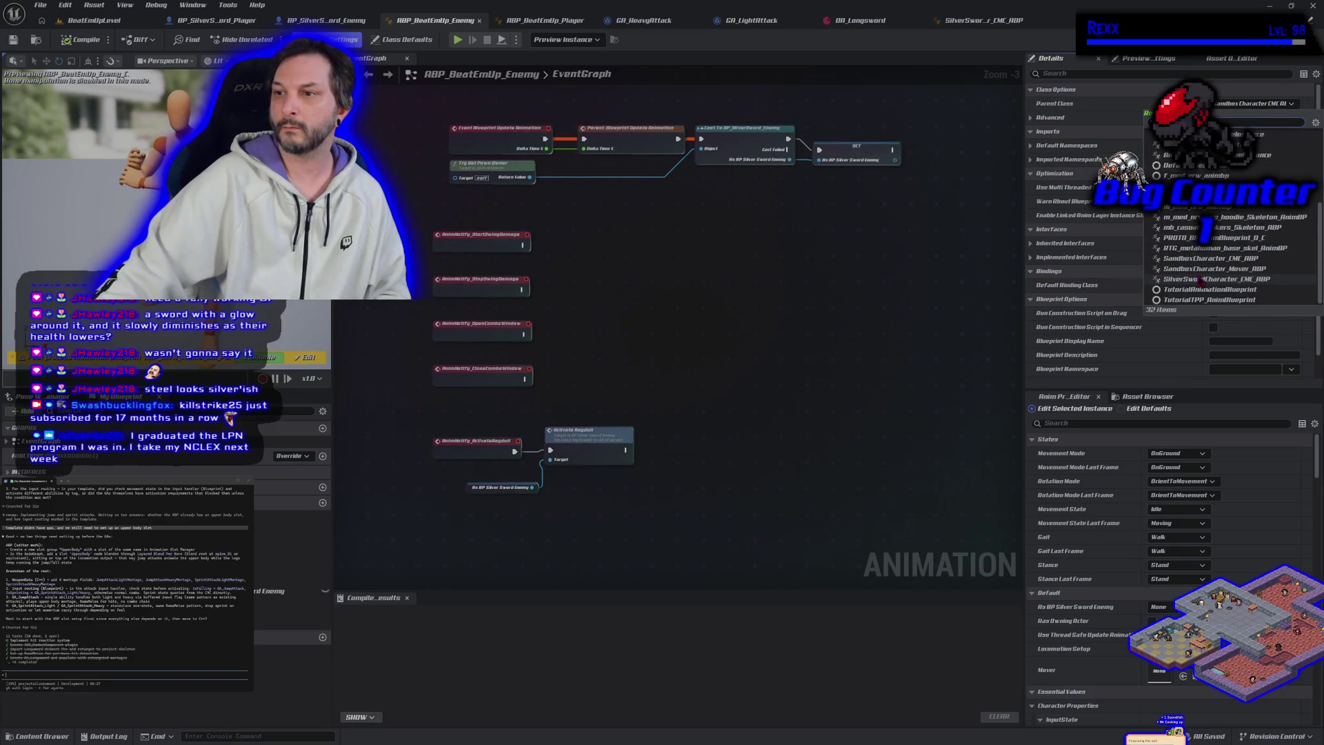
pyautogui.click(1201, 279)
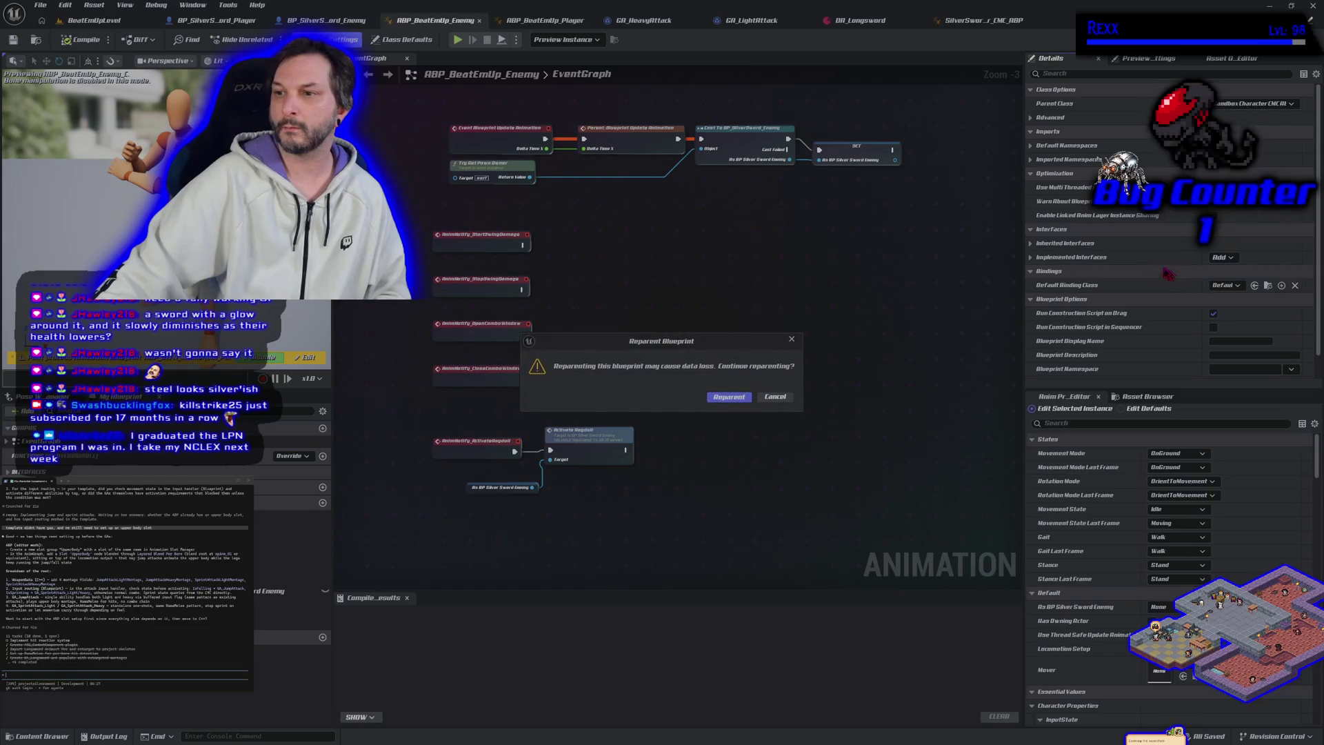
pyautogui.click(729, 396)
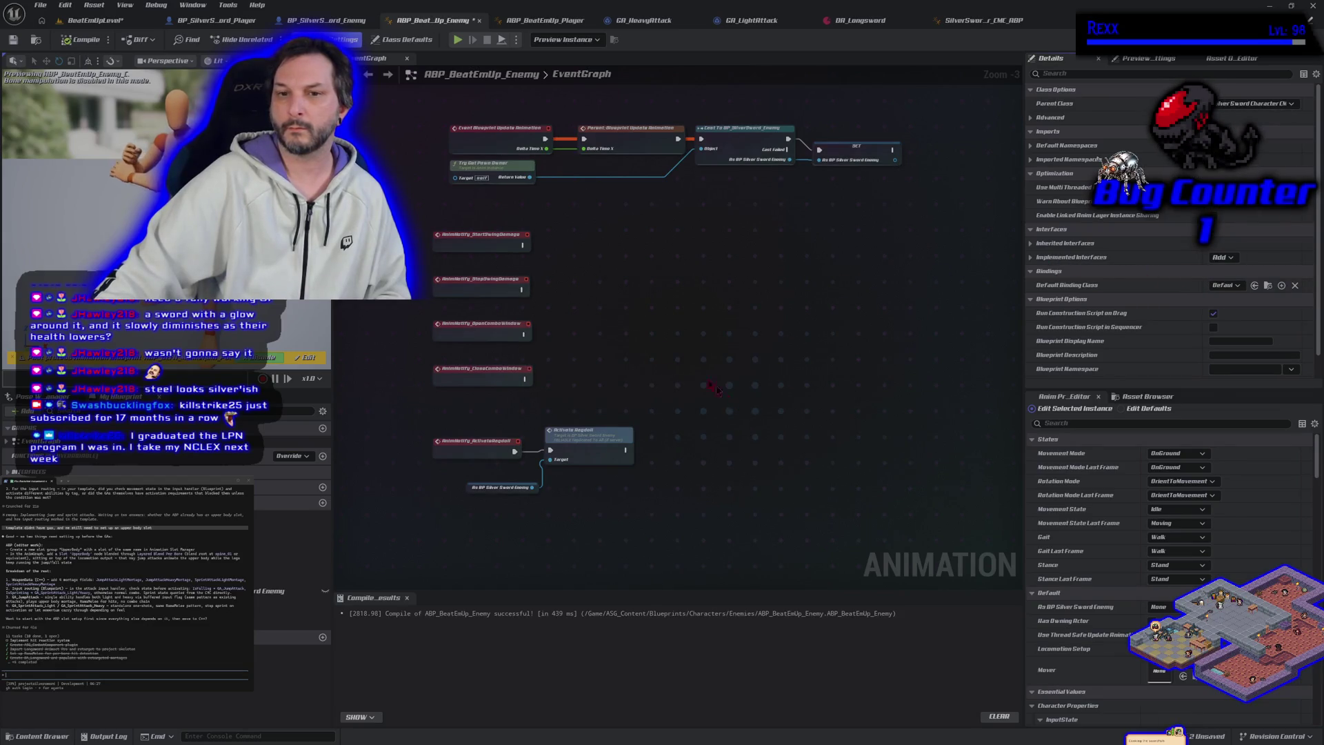
# Save the Enemy blueprint and start a Play-in-Editor test of BeatEmUpLevel.
pyautogui.click(39, 9)
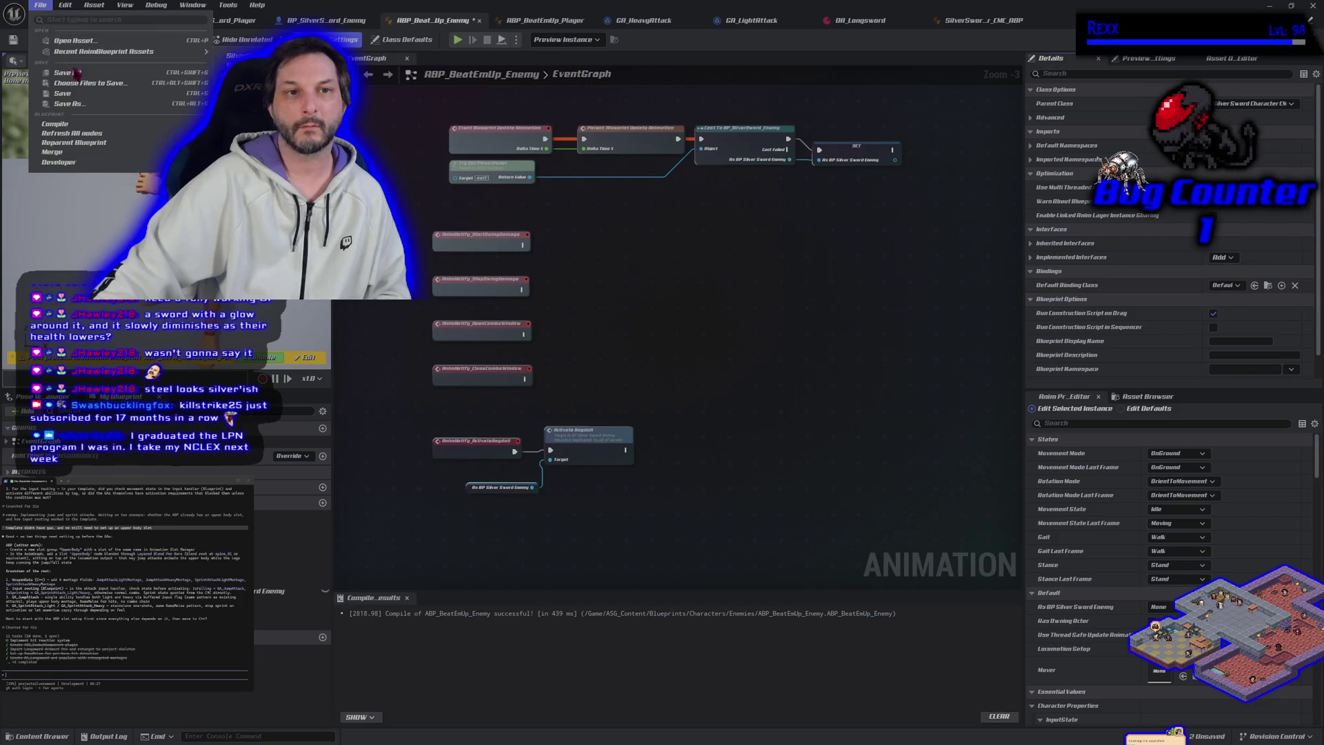
pyautogui.click(75, 78)
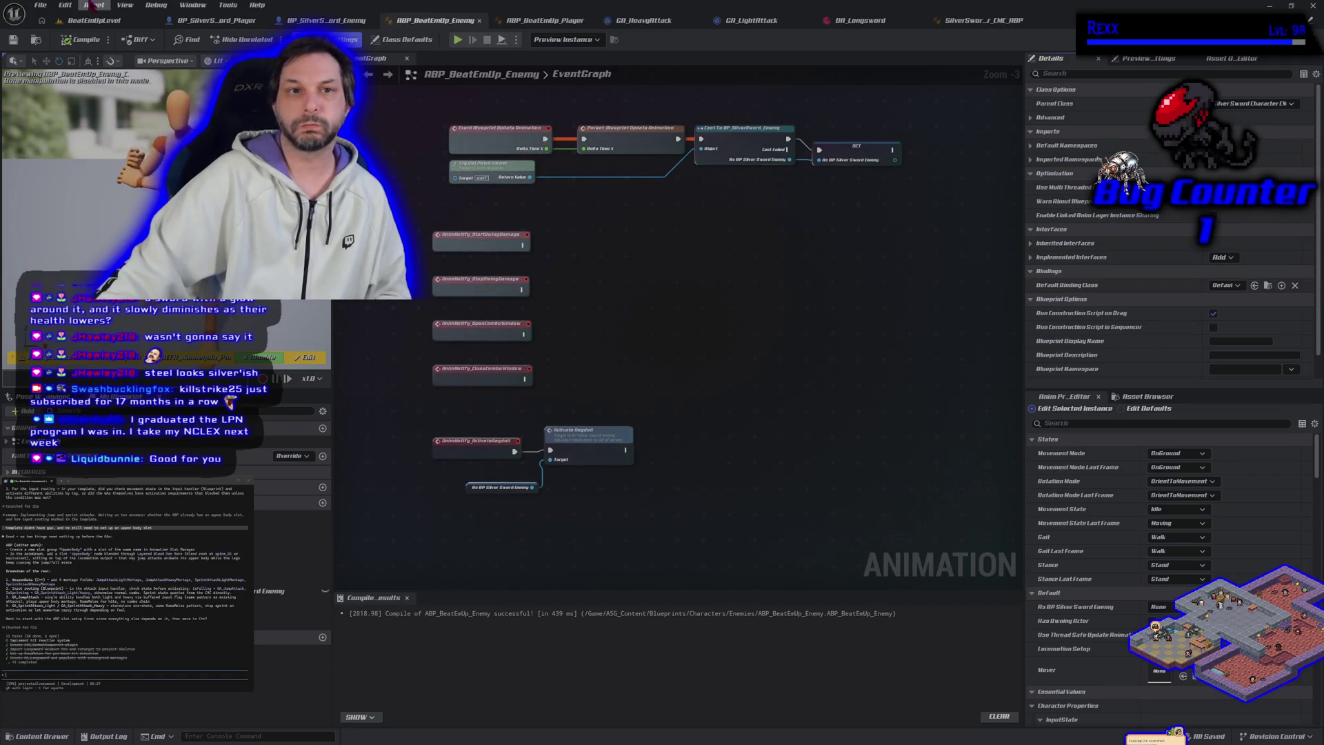
pyautogui.click(98, 22)
pyautogui.hotkey('alt', 'p')
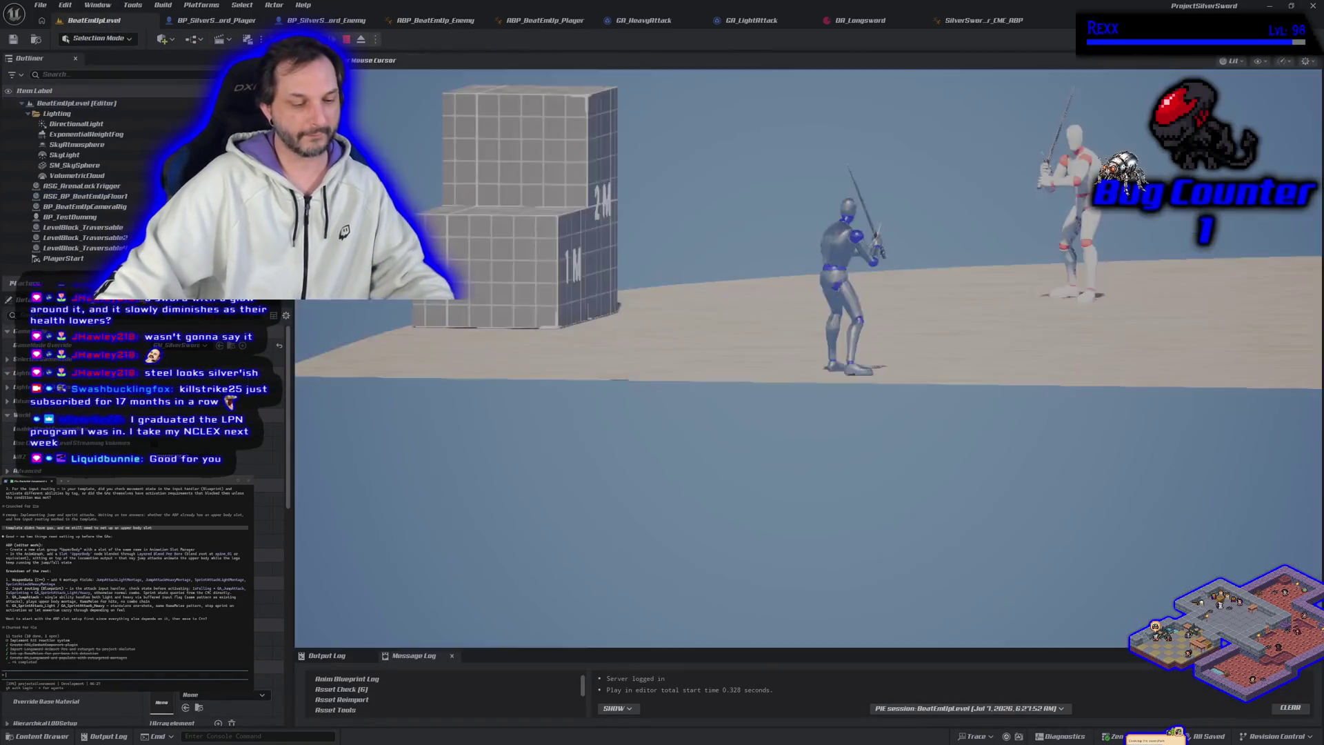
# Run the player toward the enemy, stop the play test, and switch to GitHub Desktop.
pyautogui.press('d')
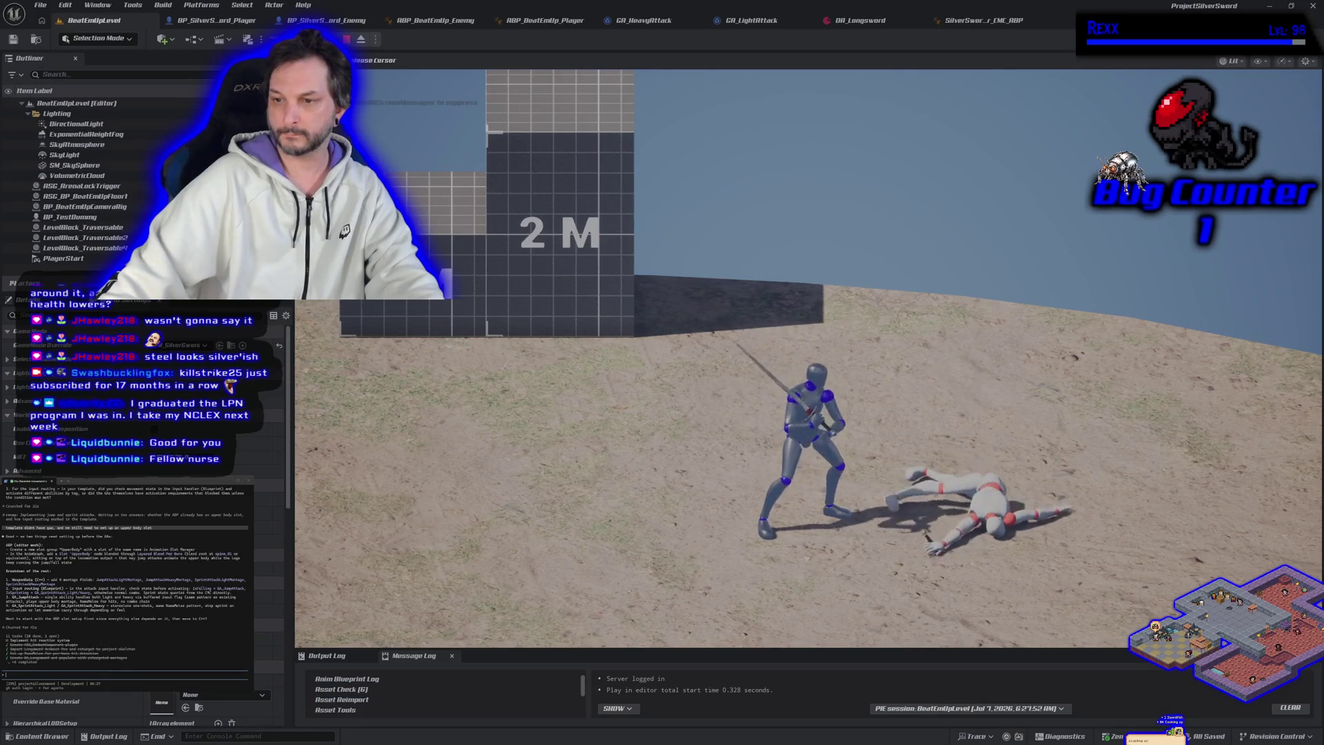
pyautogui.press('Escape')
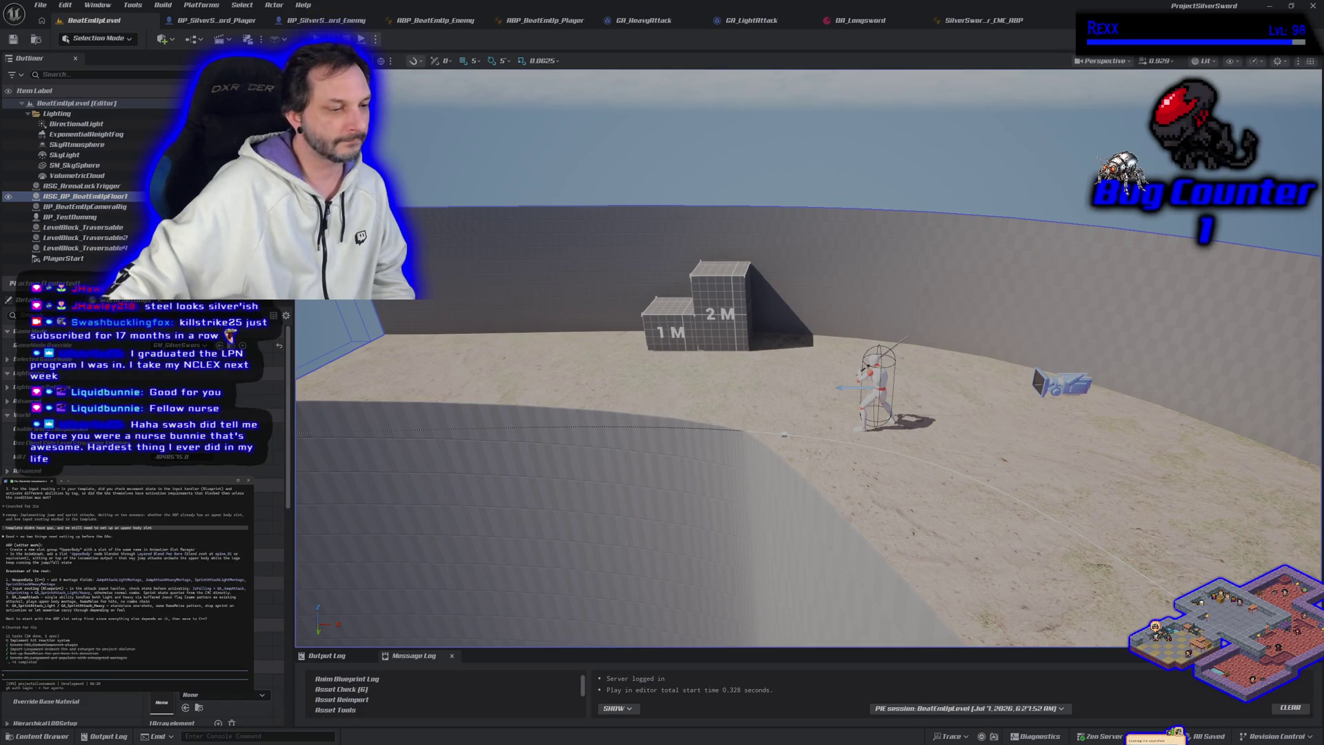
pyautogui.hotkey('alt', 'Tab')
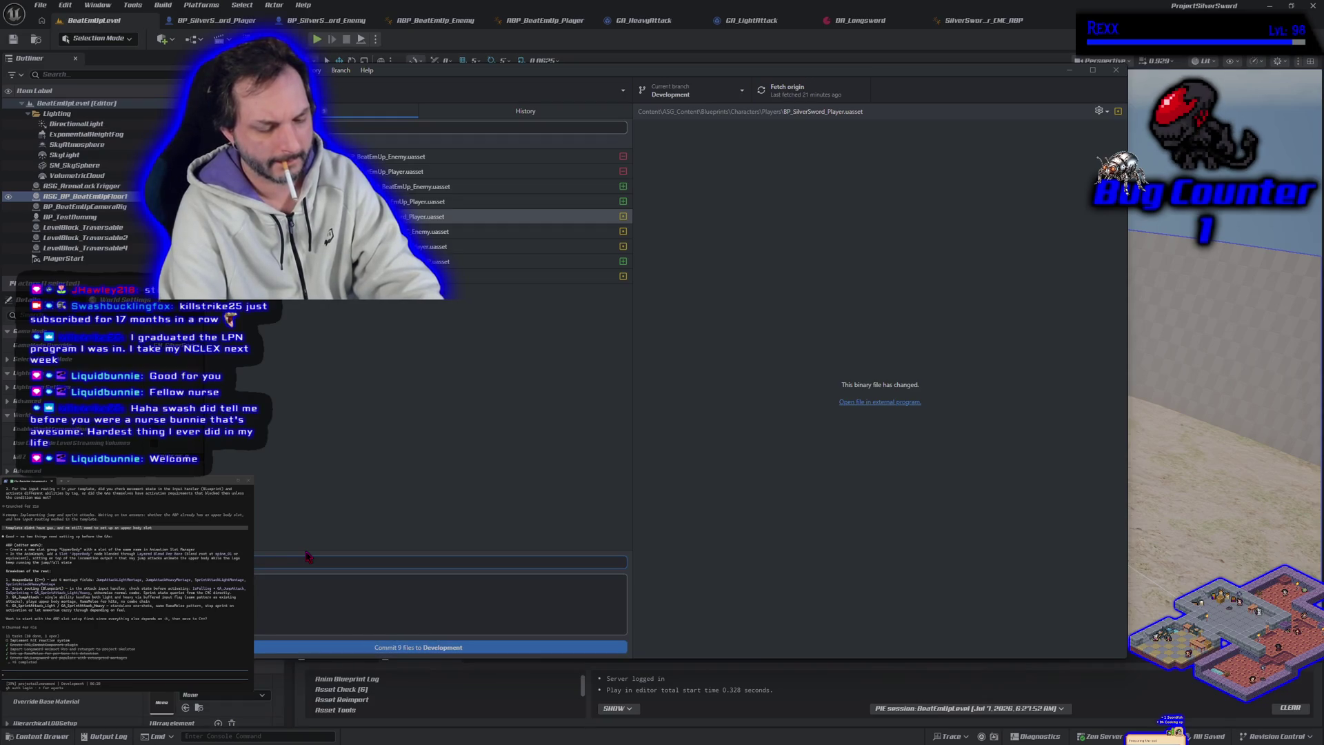
# Commit the nine files to Development with a summary on reparenting enemy and player ABPs, then push.
pyautogui.write('y')
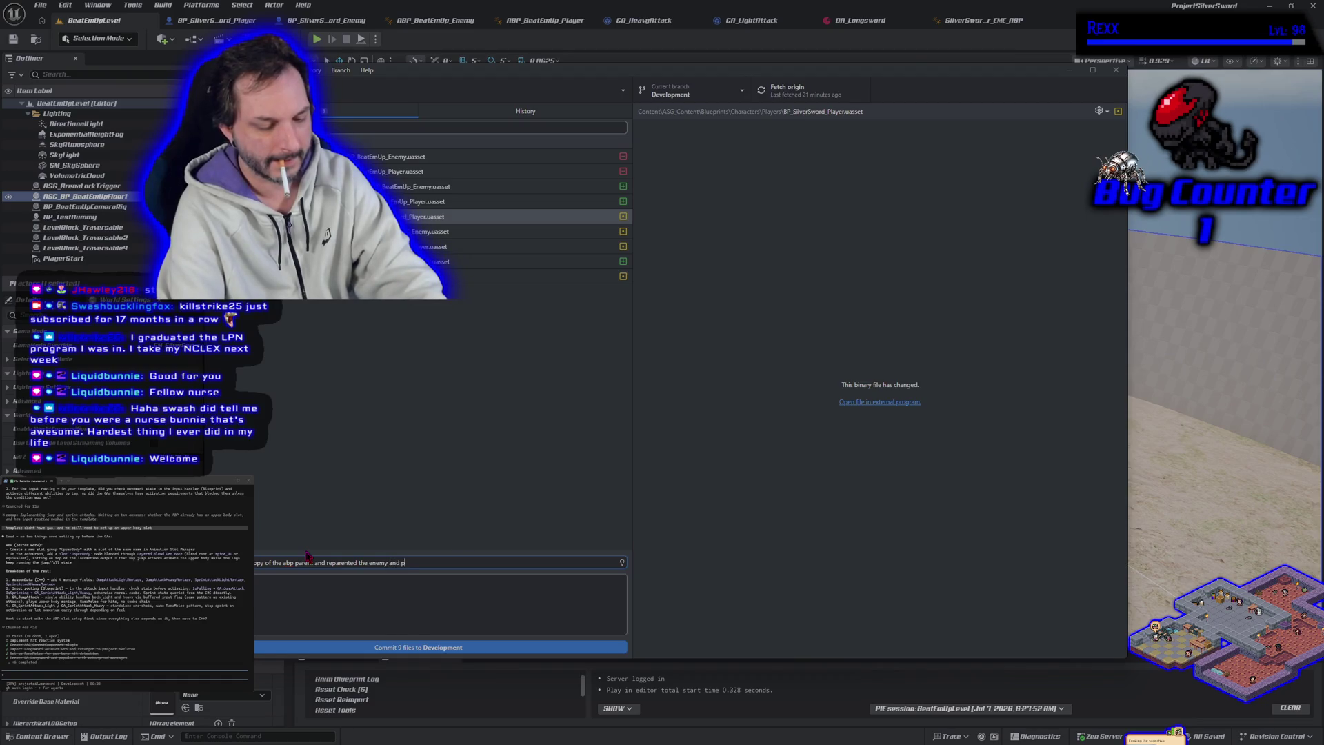
pyautogui.write('layer abps')
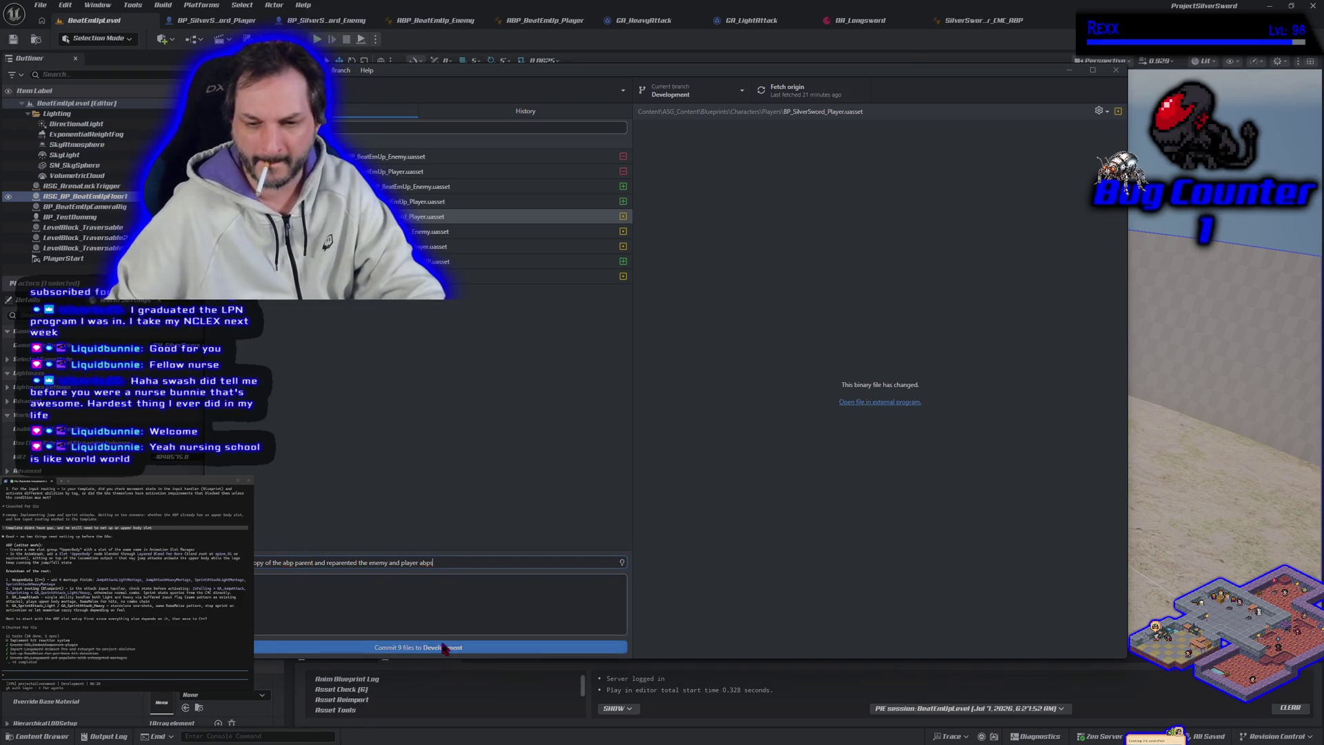
pyautogui.click(483, 647)
pyautogui.click(1002, 210)
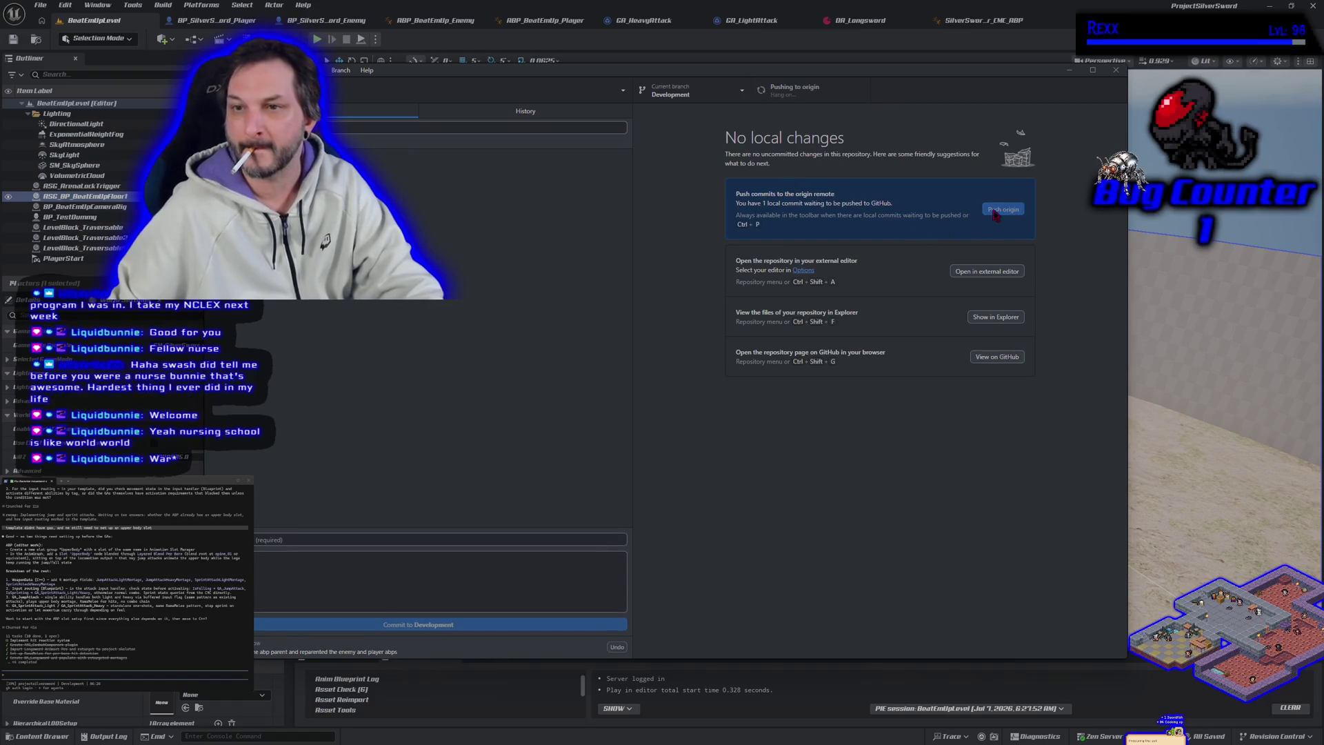
# Switch to main and merge Development into it with a merge commit.
pyautogui.click(717, 91)
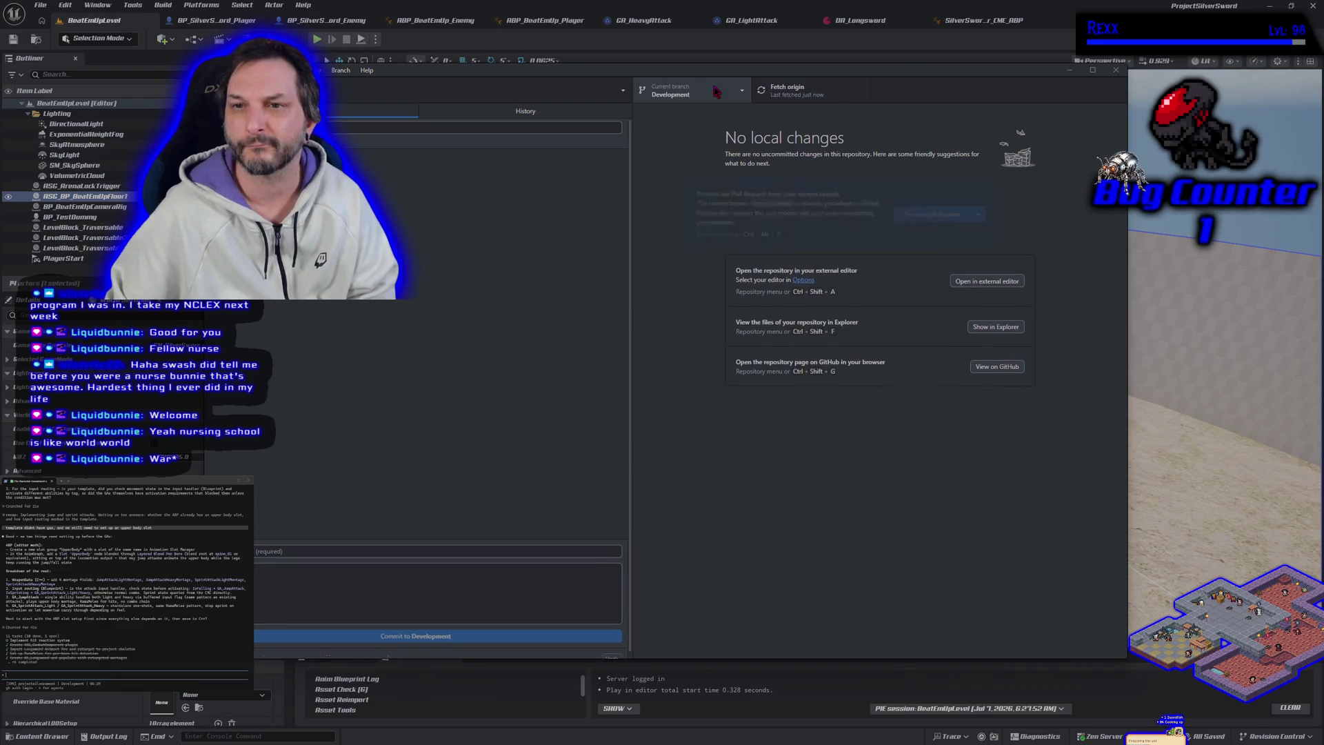
pyautogui.click(693, 166)
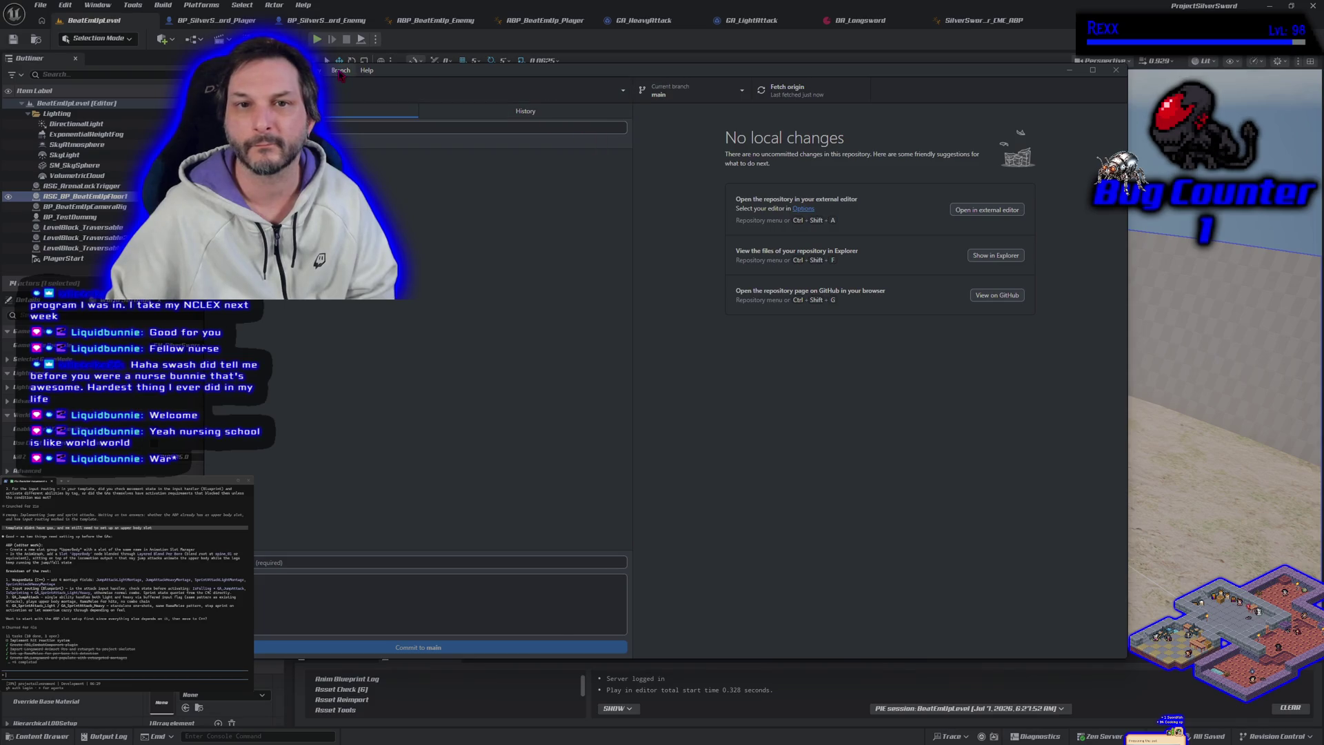
pyautogui.click(341, 70)
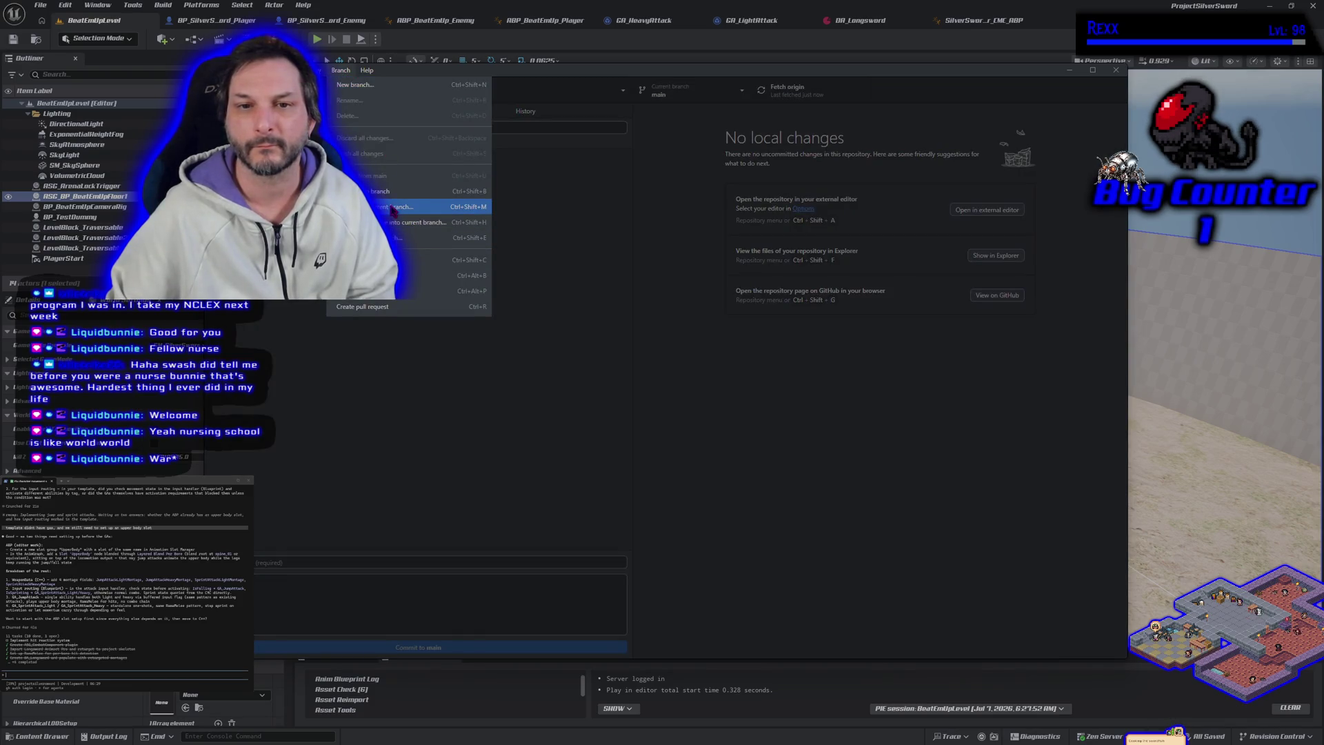
pyautogui.click(442, 206)
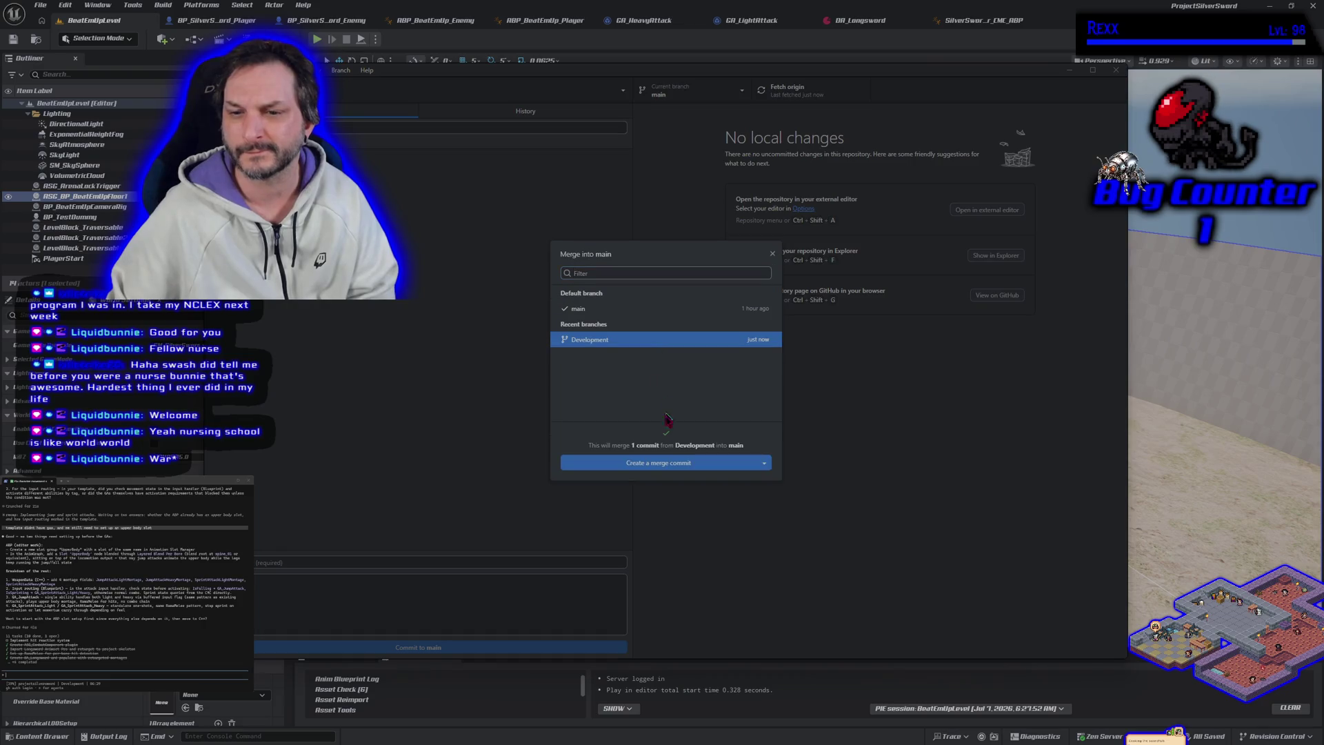
pyautogui.click(675, 463)
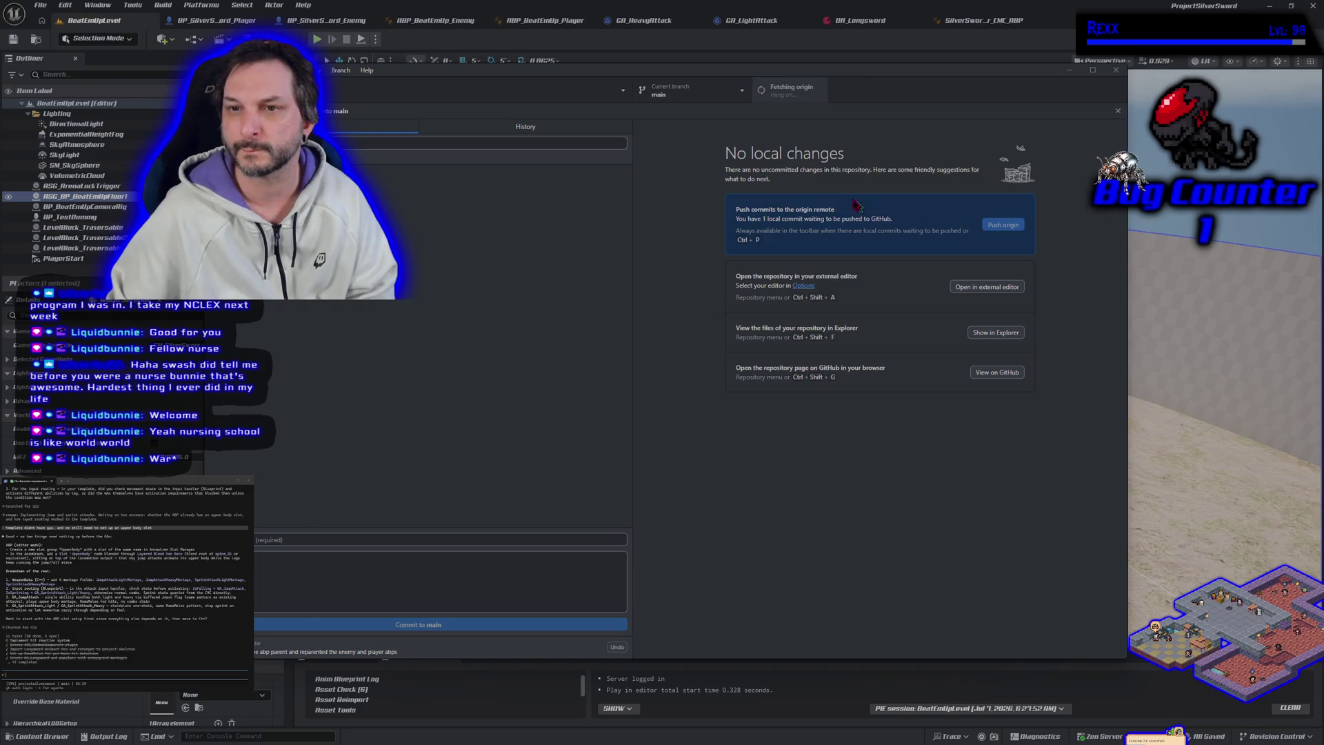
# Switch back to the Development branch and minimize GitHub Desktop.
pyautogui.click(730, 93)
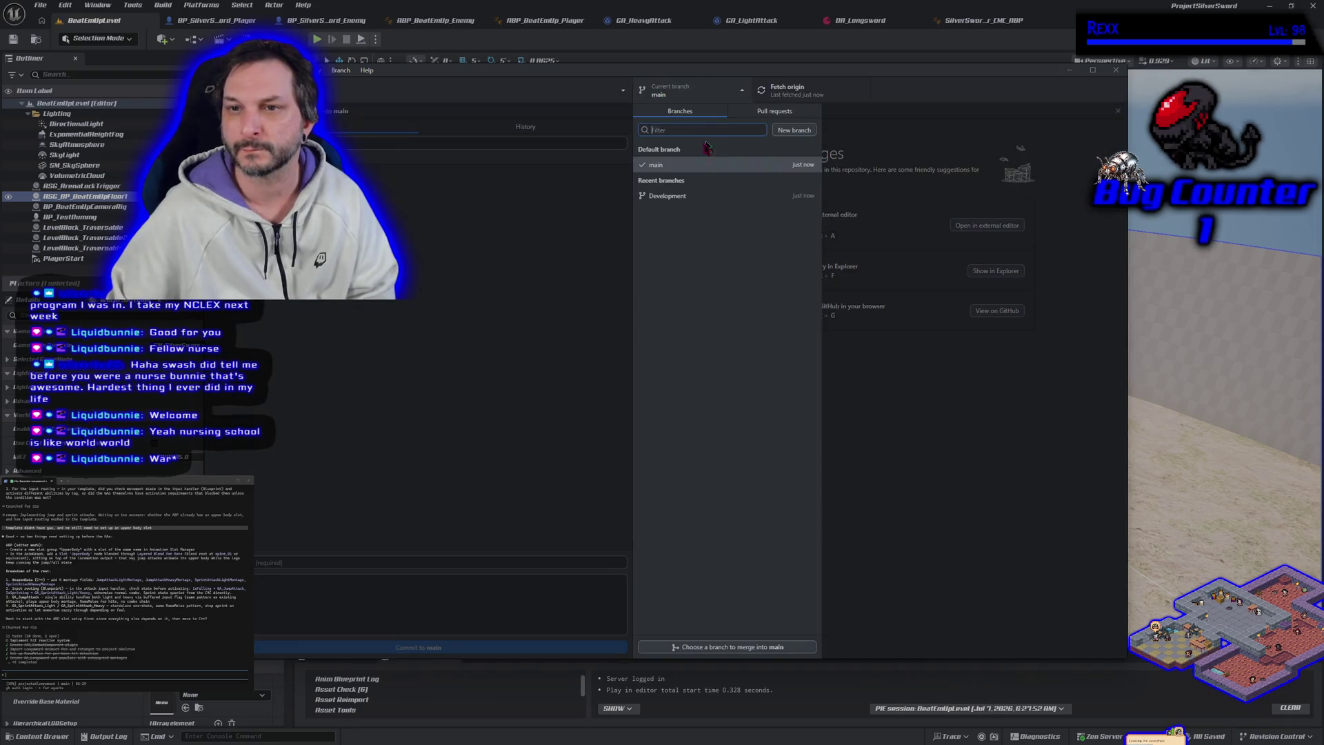
pyautogui.click(682, 202)
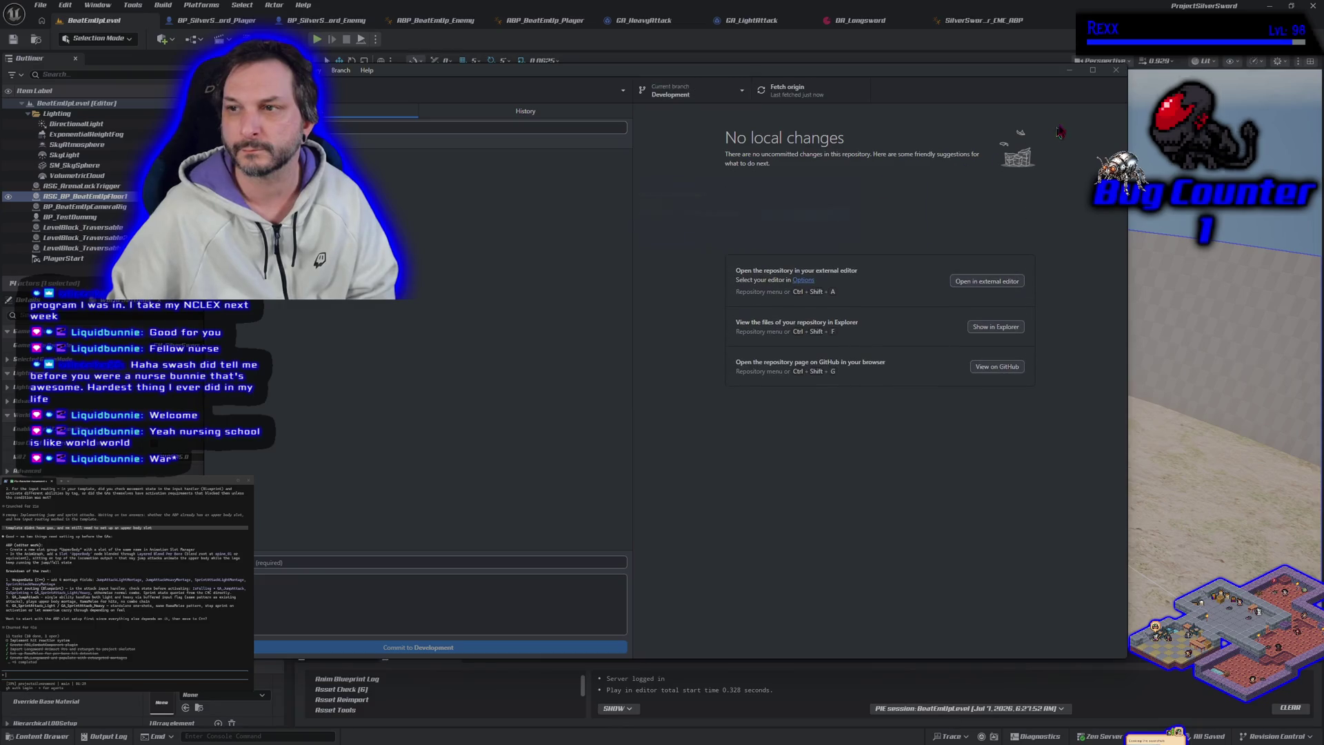
pyautogui.click(1070, 69)
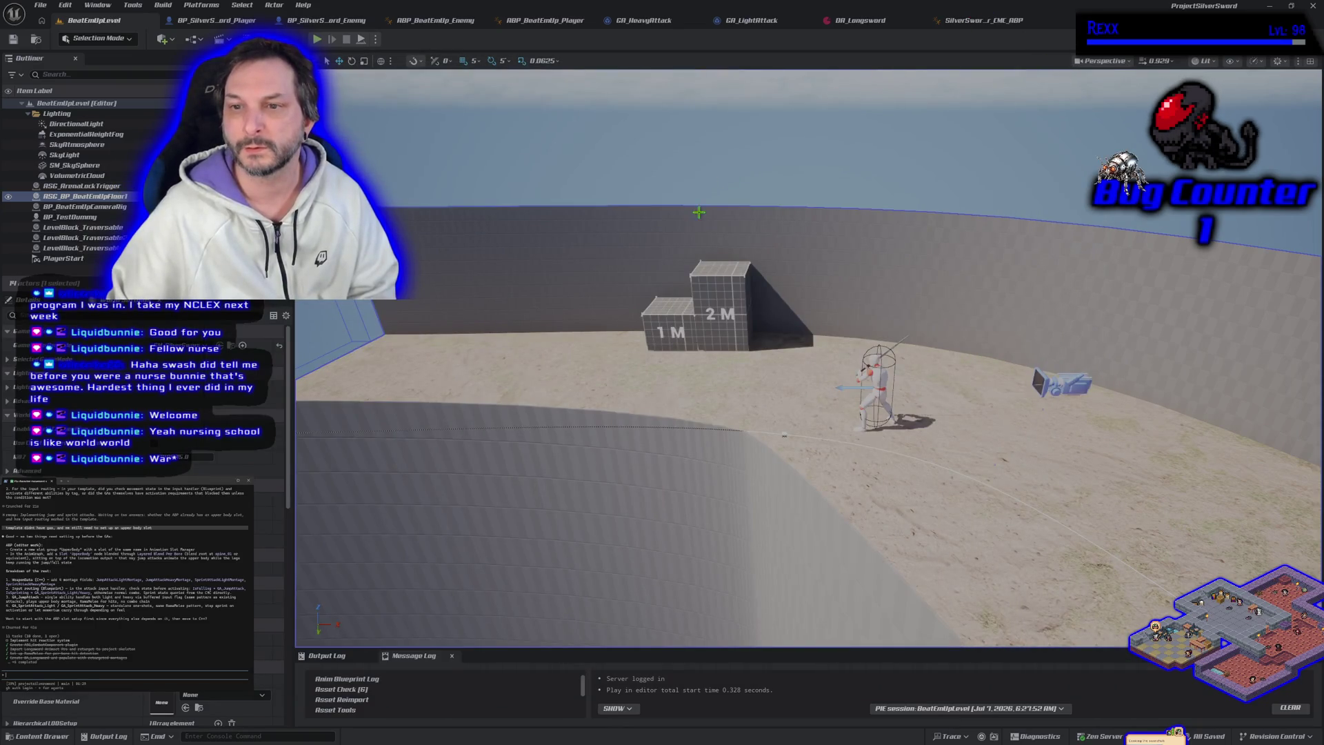
pyautogui.moveTo(698, 234); pyautogui.dragTo(706, 279)
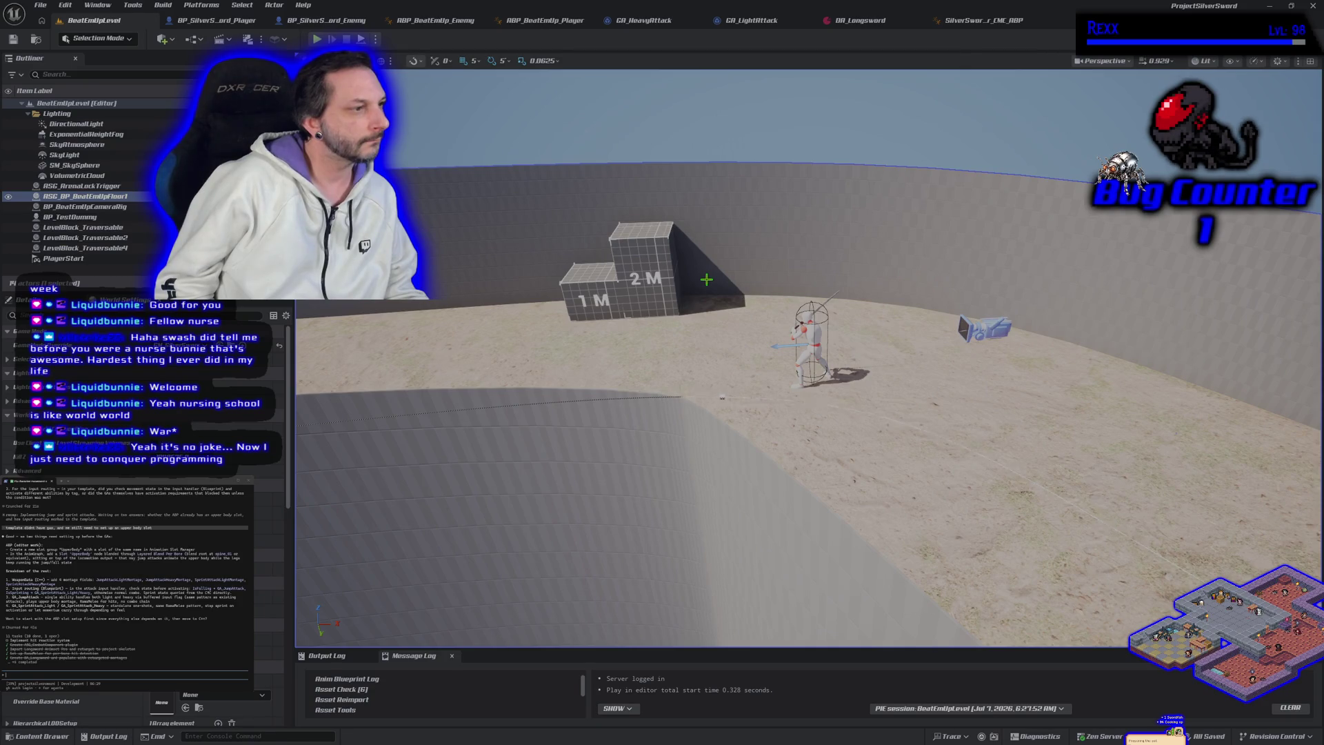
pyautogui.hotkey('shift', 'F1')
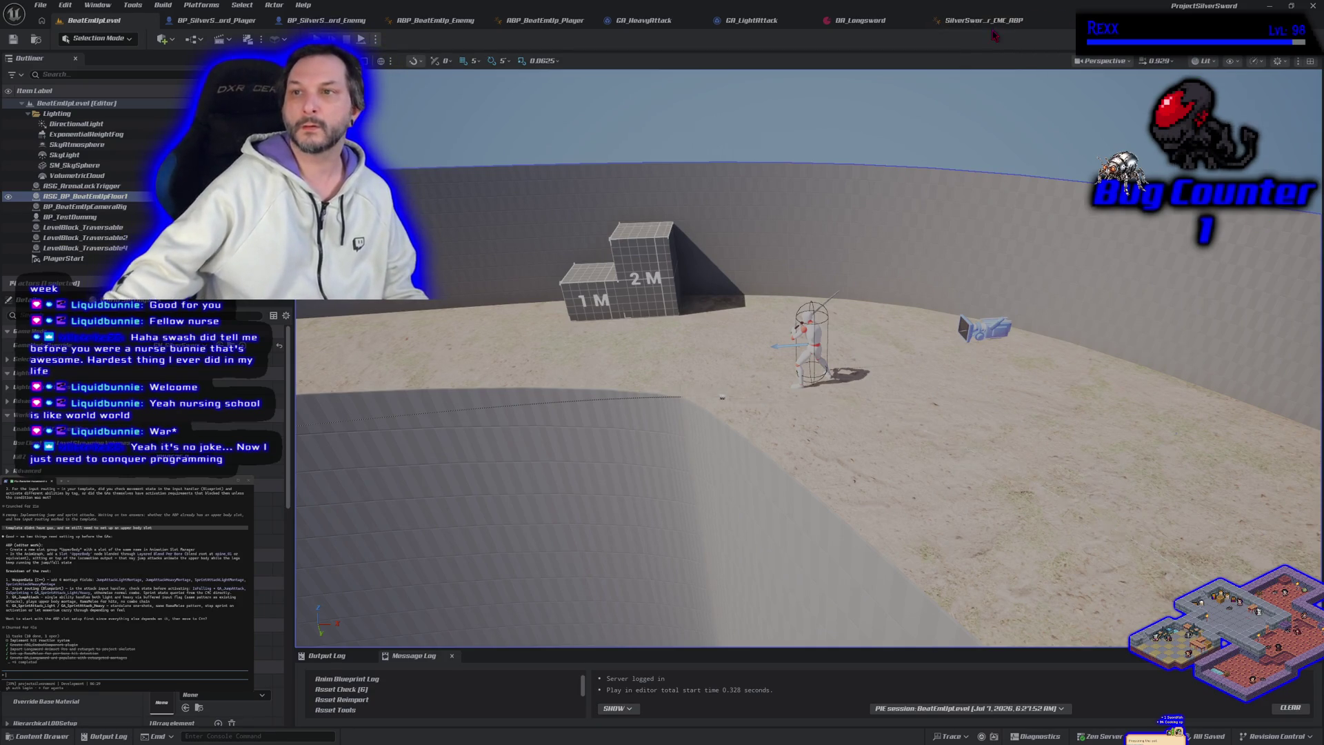
# Open the SilverSwordCharacter_CMC_ABP AnimGraph and frame the Default Slot section of its pose chain.
pyautogui.click(986, 21)
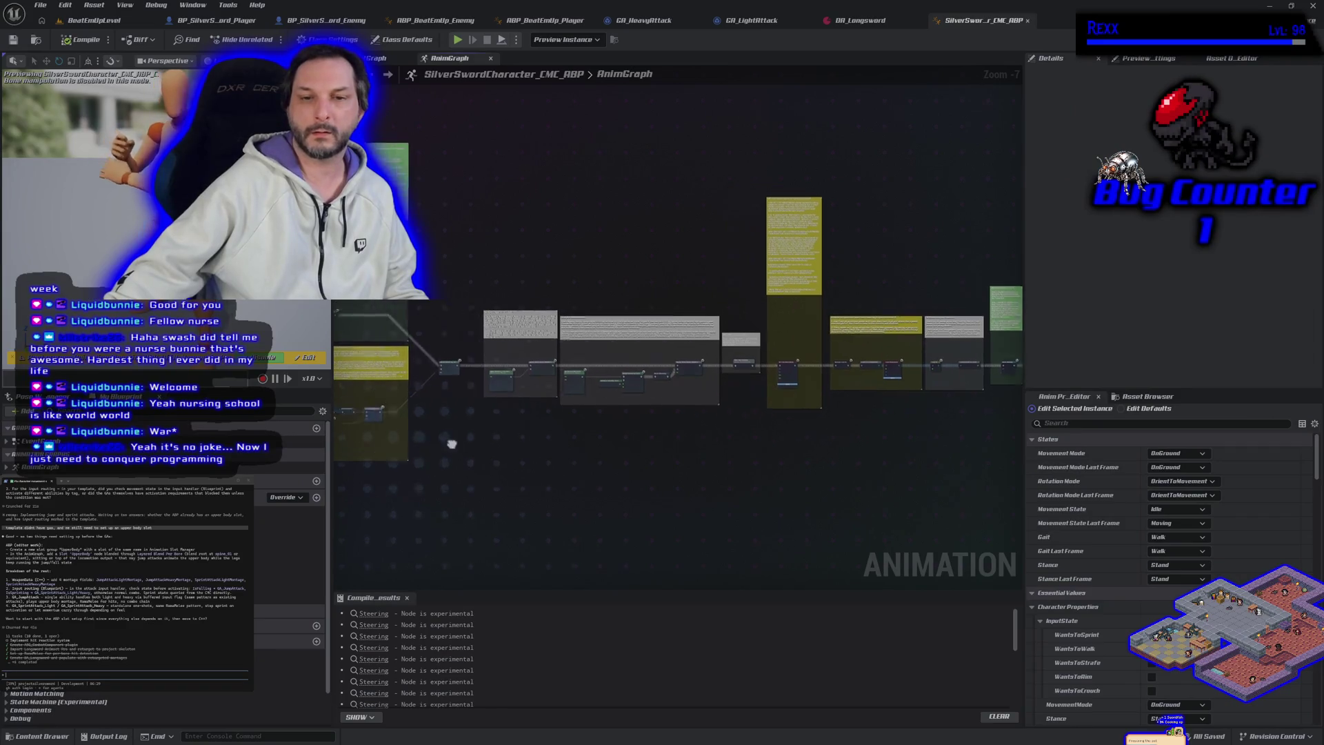
pyautogui.moveTo(452, 444); pyautogui.dragTo(483, 452)
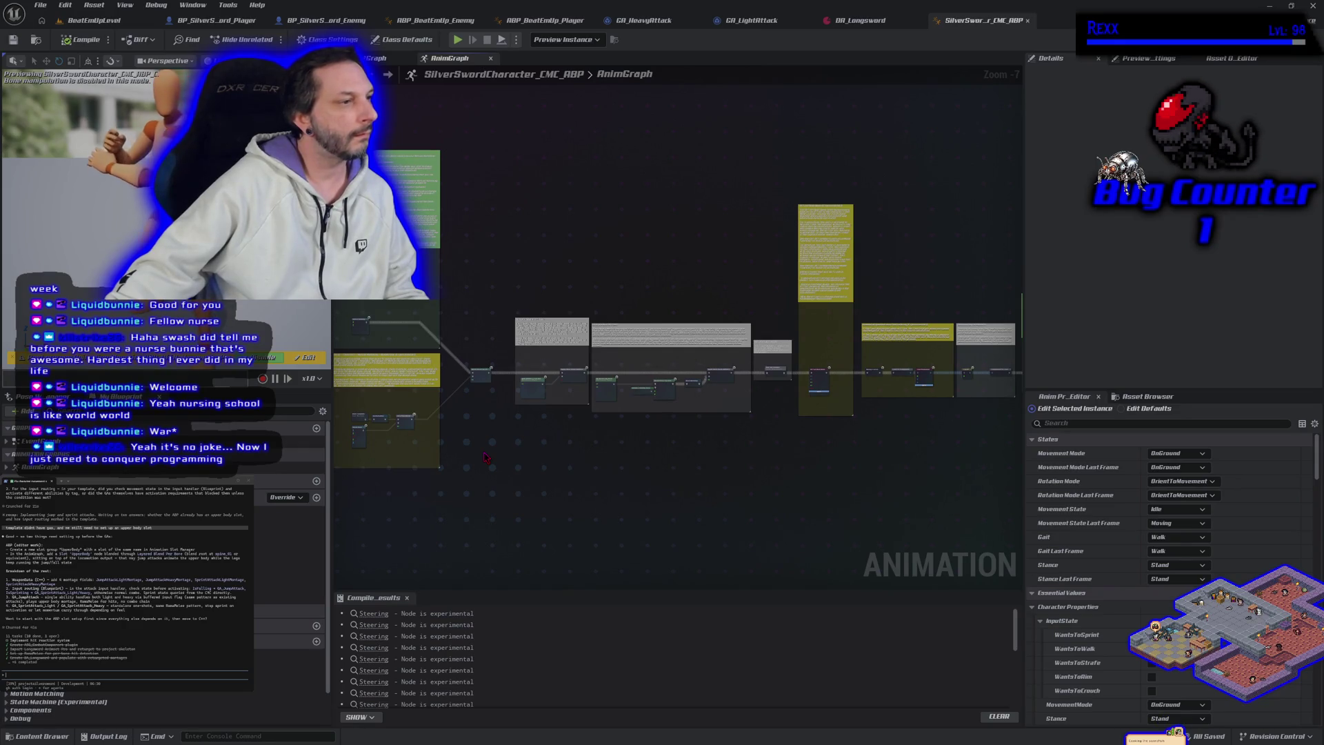
pyautogui.scroll(4, 486, 457)
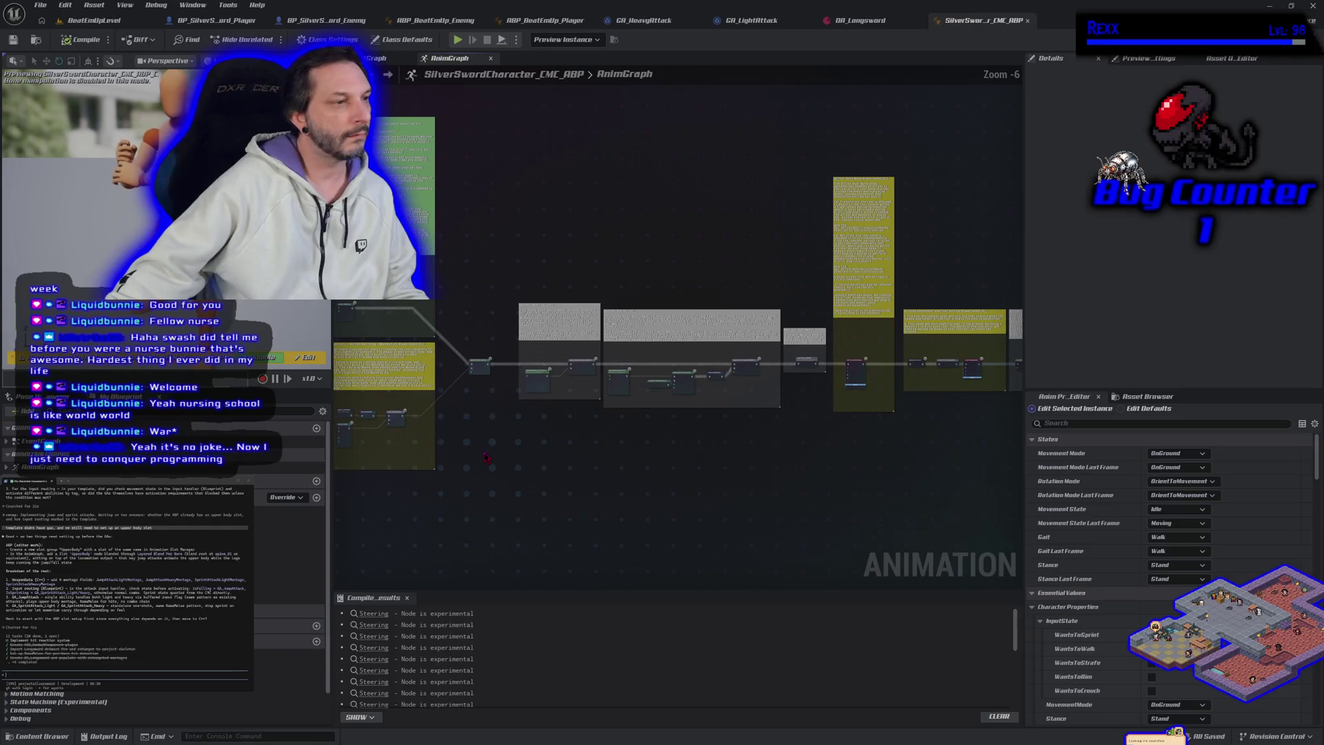
pyautogui.moveTo(486, 400); pyautogui.dragTo(358, 483)
pyautogui.moveTo(251, 509)
pyautogui.mouseDown()
pyautogui.moveTo(96, 521)
pyautogui.moveTo(386, 563)
pyautogui.moveTo(612, 562)
pyautogui.moveTo(69, 556)
pyautogui.mouseUp()
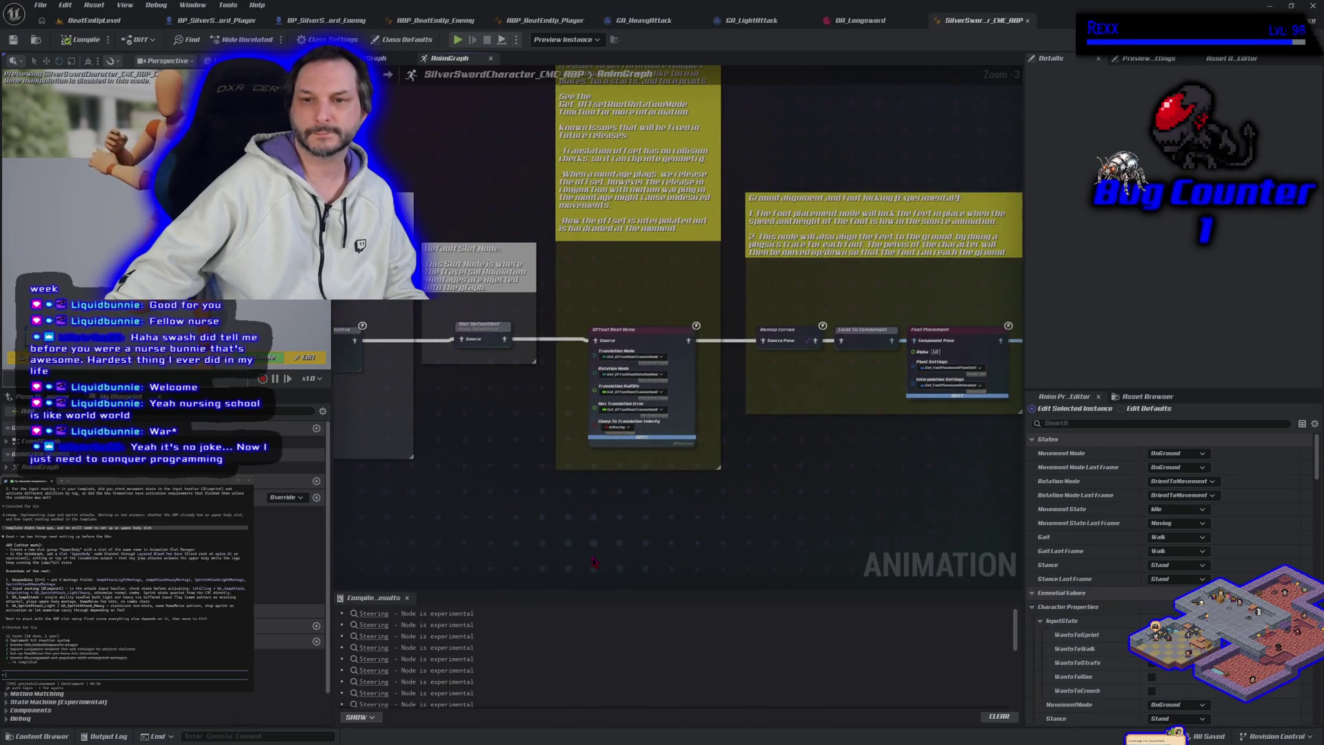
pyautogui.scroll(-1, 593, 562)
pyautogui.moveTo(593, 562); pyautogui.dragTo(488, 540)
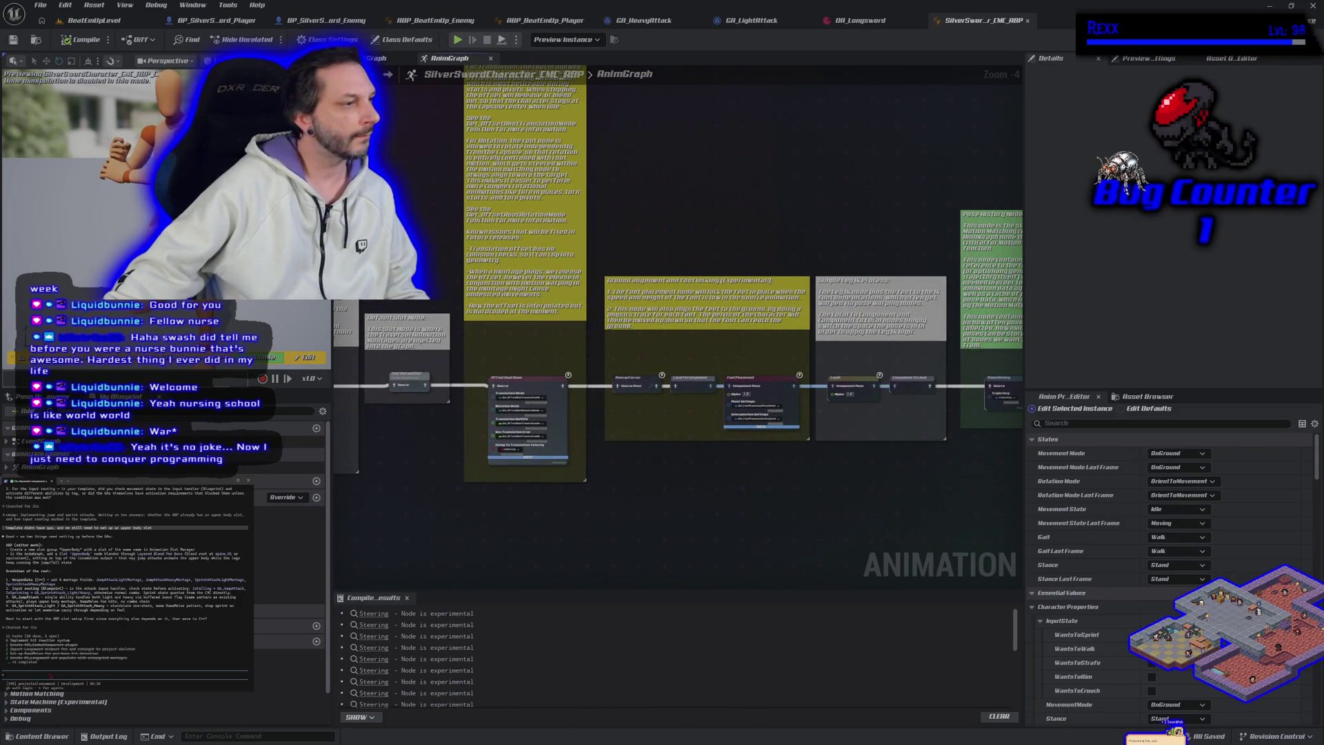
# Ask the coding assistant whether attack montages should use an UpperBody or FullBody slot.
pyautogui.write('in the game animation same cmc abp w')
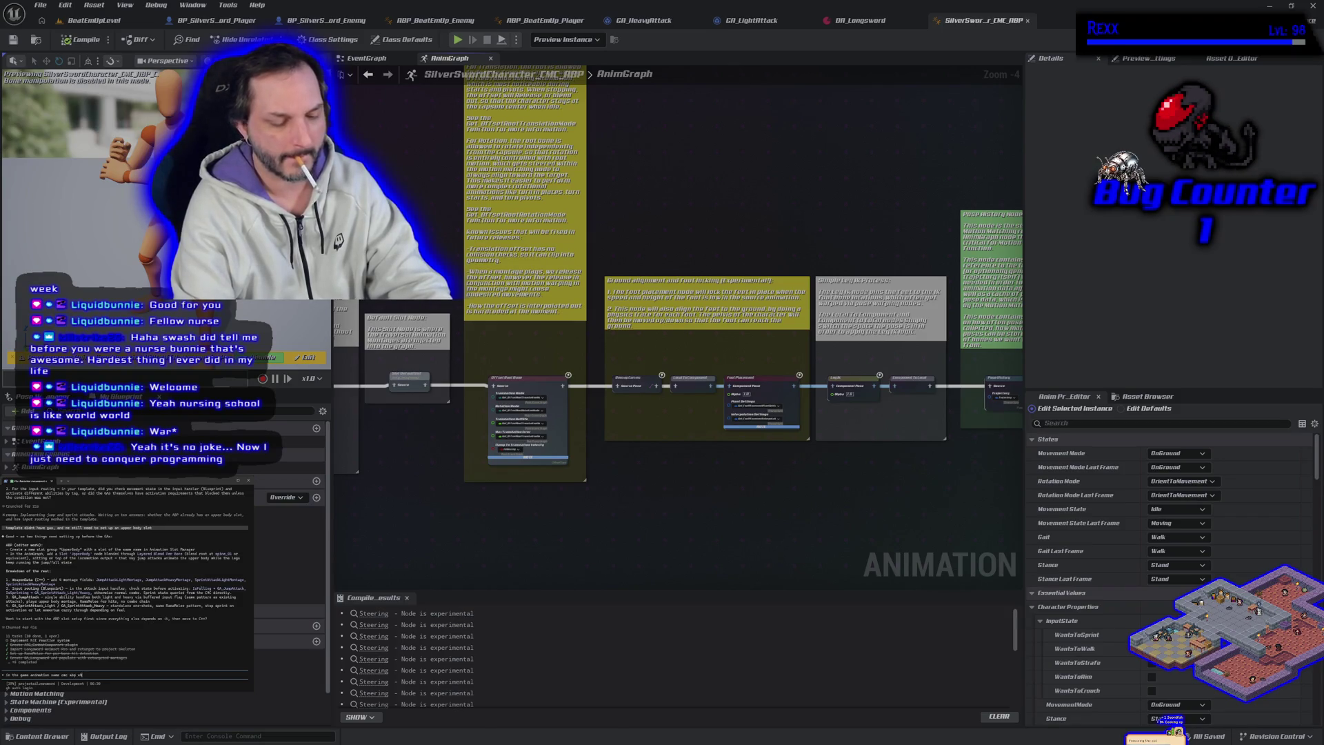
pyautogui.write('hould this upperbody slot')
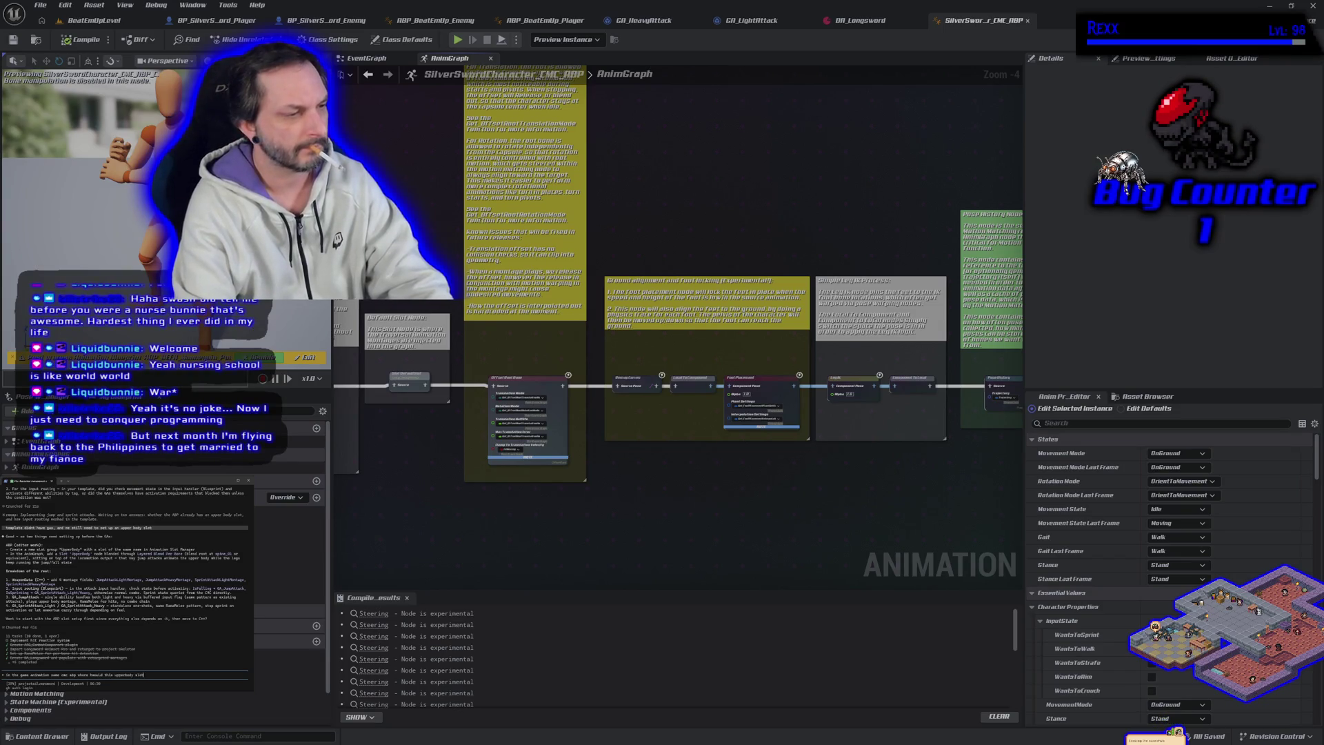
pyautogui.write('go')
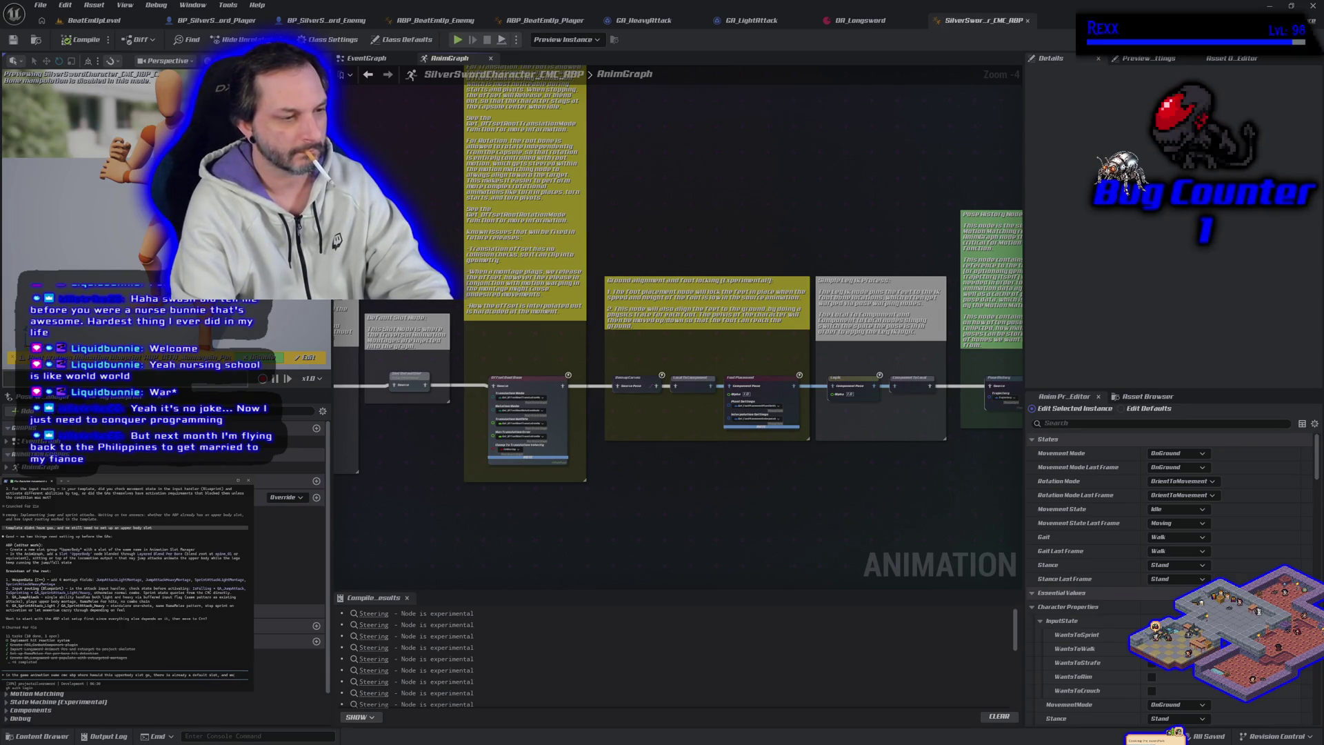
pyautogui.write('should i place a fullbody slot')
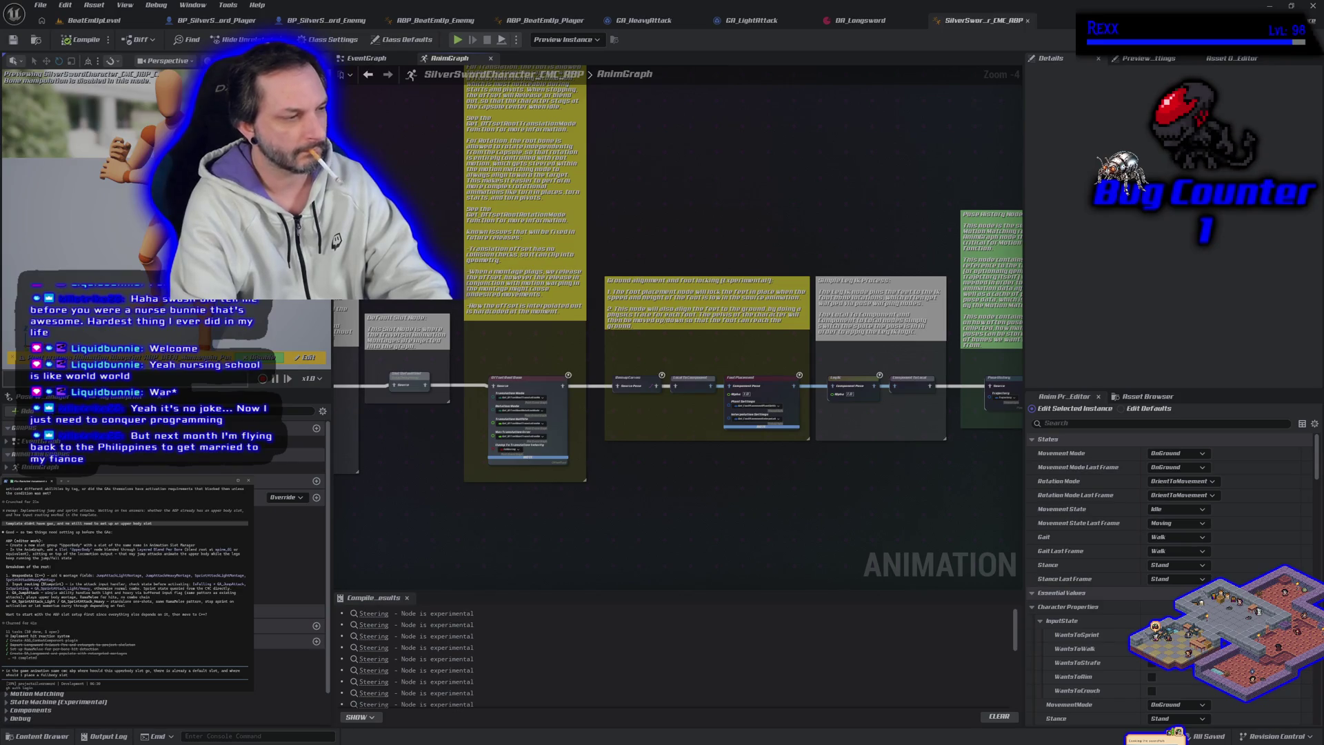
pyautogui.press('Return')
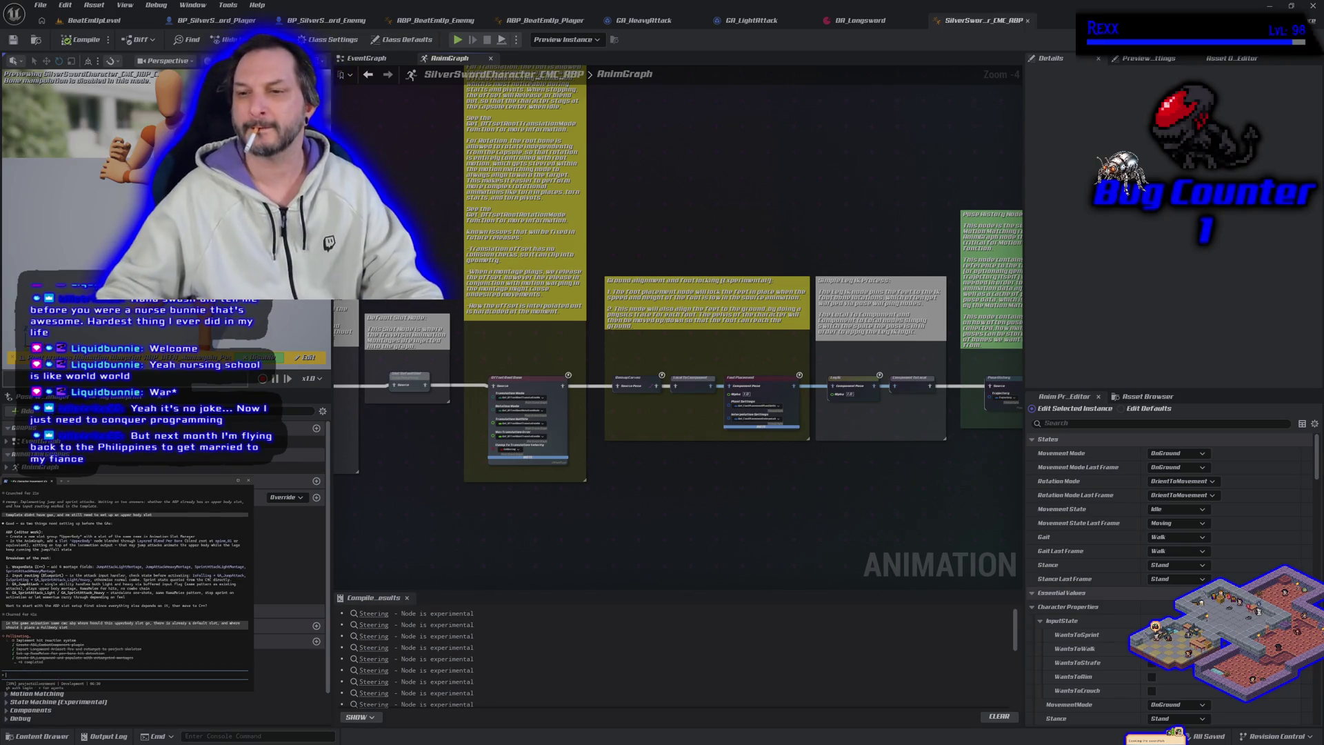
# Paste a Slot 'DefaultSlot' node and place it unwired just above the Output Pose node.
pyautogui.moveTo(907, 513)
pyautogui.mouseDown()
pyautogui.moveTo(582, 519)
pyautogui.moveTo(520, 496)
pyautogui.moveTo(831, 559)
pyautogui.moveTo(348, 474)
pyautogui.mouseUp()
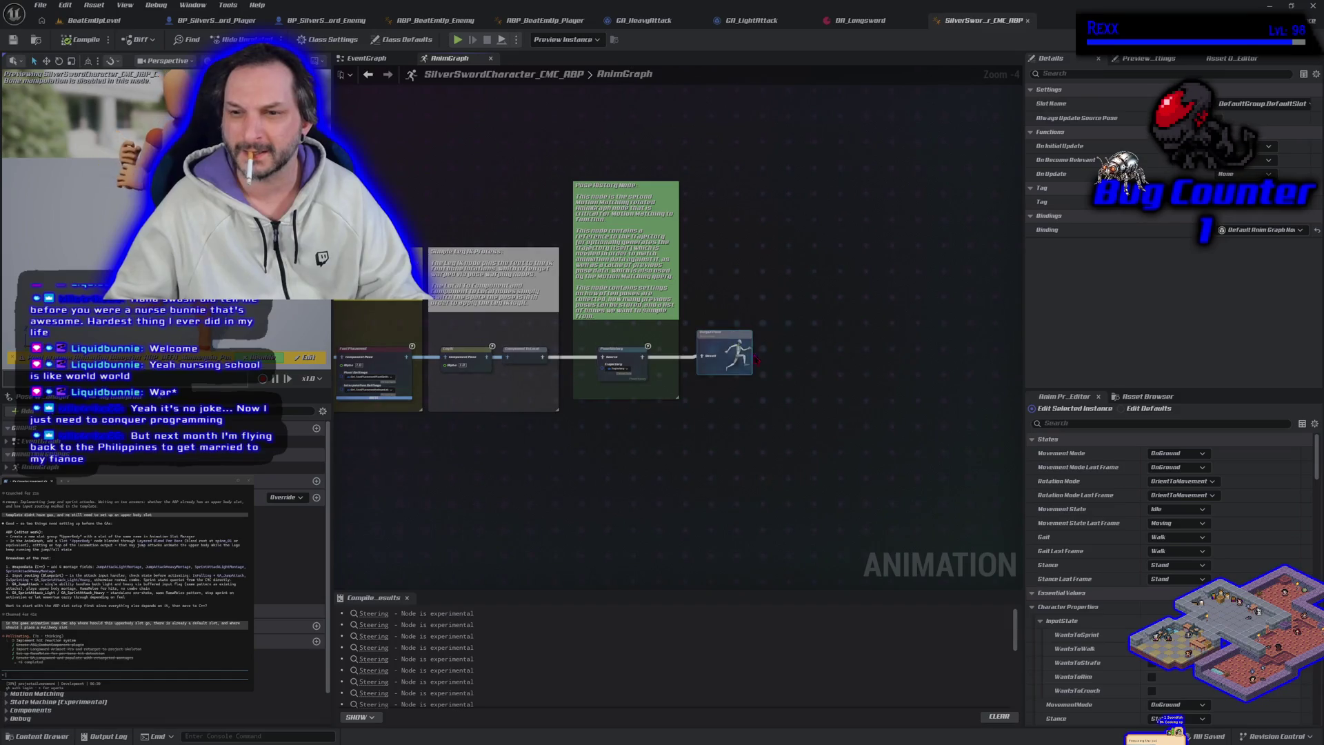
pyautogui.hotkey('ctrl', 'v')
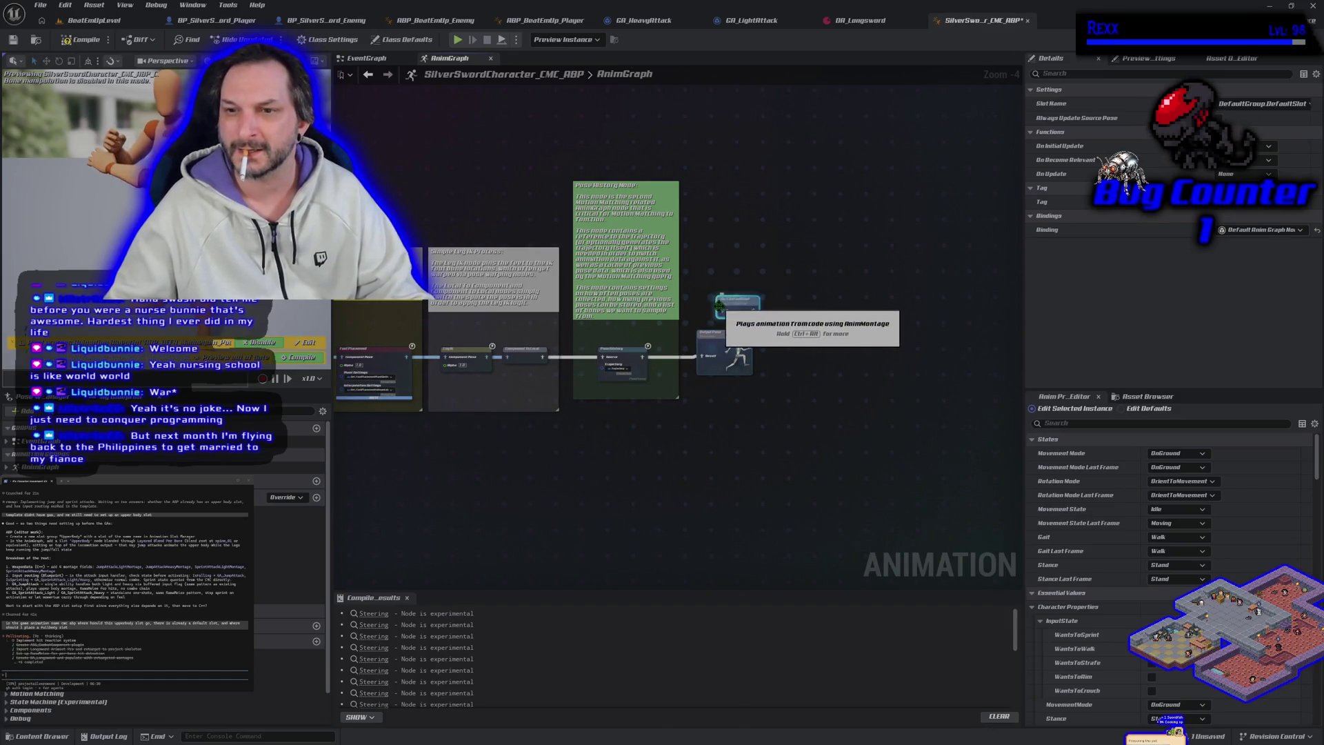
pyautogui.scroll(4, 722, 303)
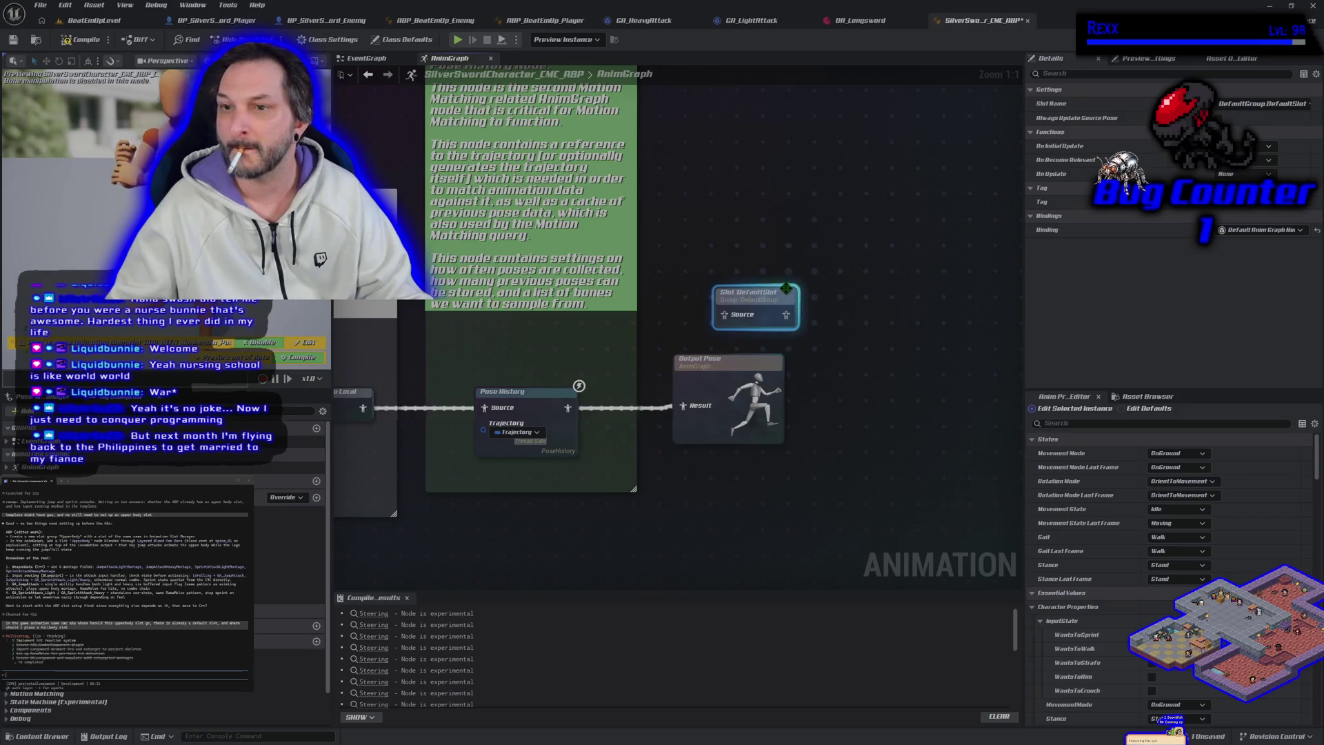
pyautogui.moveTo(747, 305); pyautogui.dragTo(722, 313)
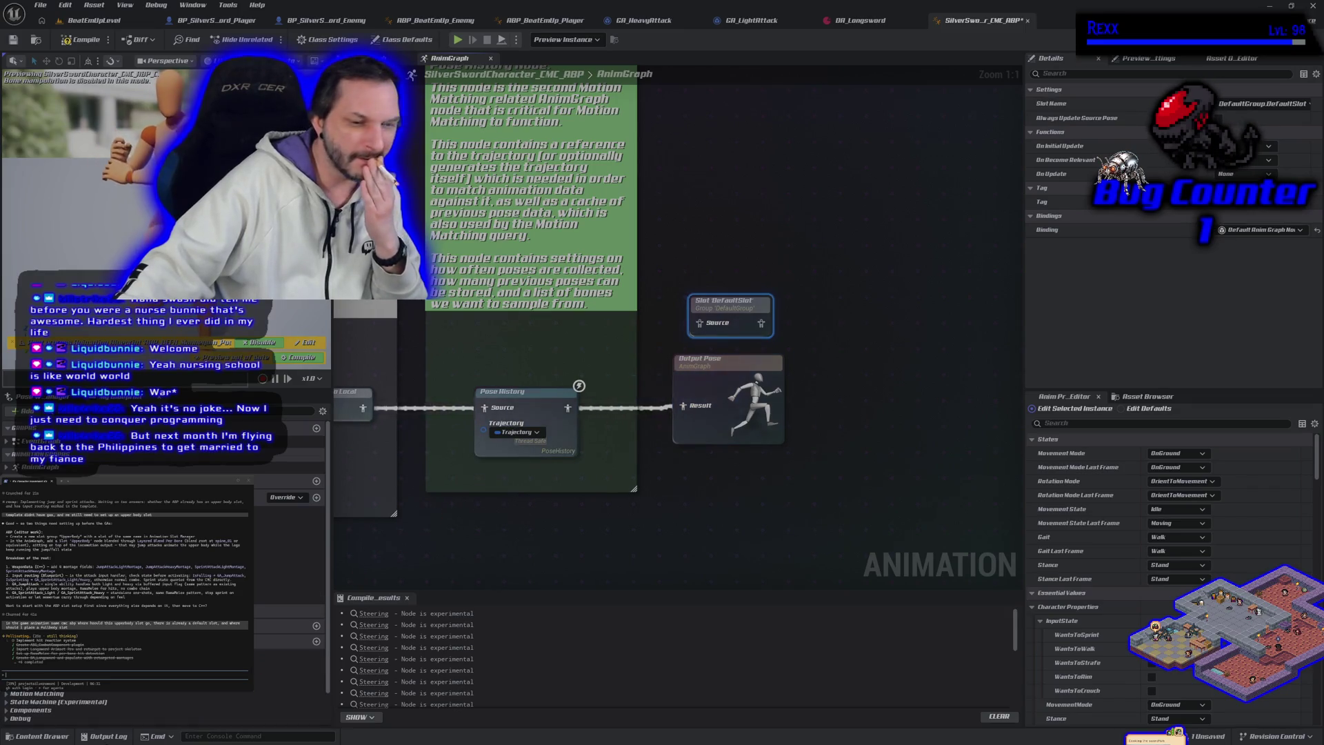
# Browse the Content Drawer to Longsword > Montage > Light_Attack and open AM_Longsword_Attack_Light_1.
pyautogui.click(66, 737)
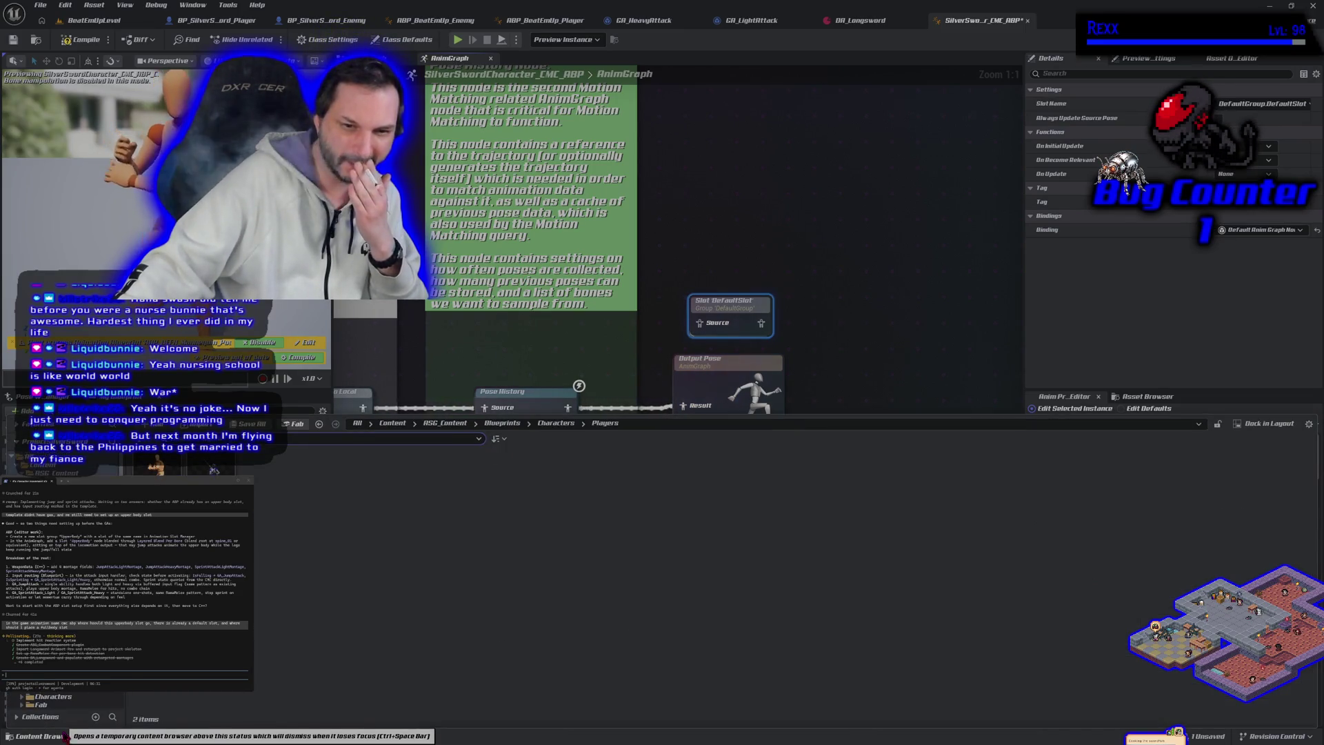
pyautogui.click(157, 463)
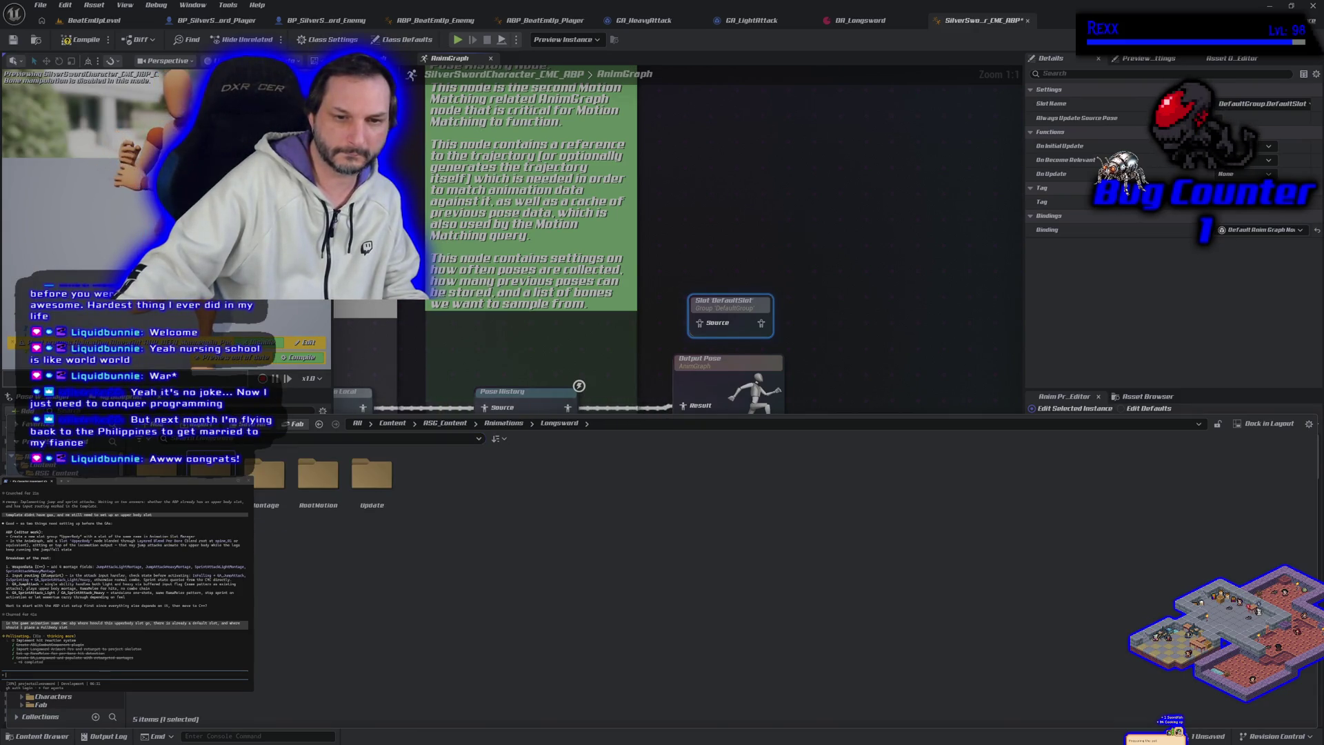
pyautogui.doubleClick(156, 475)
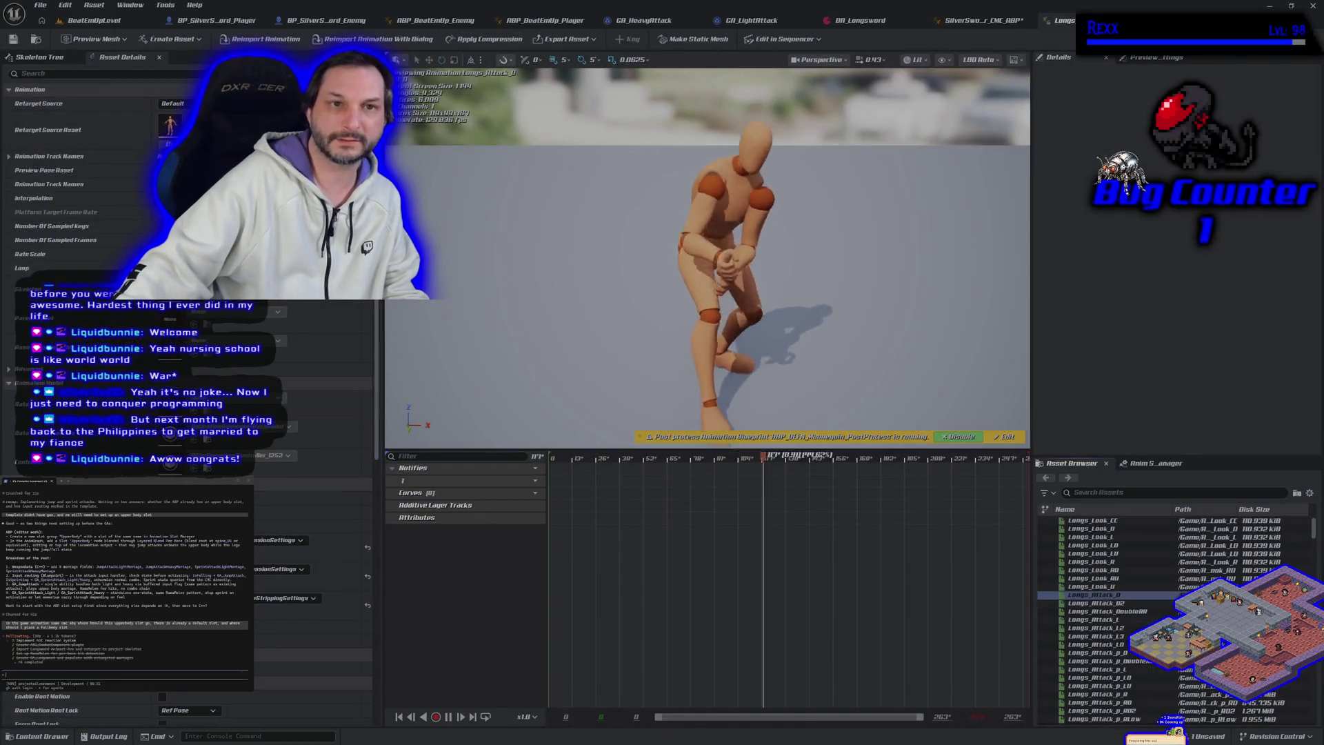
pyautogui.click(34, 735)
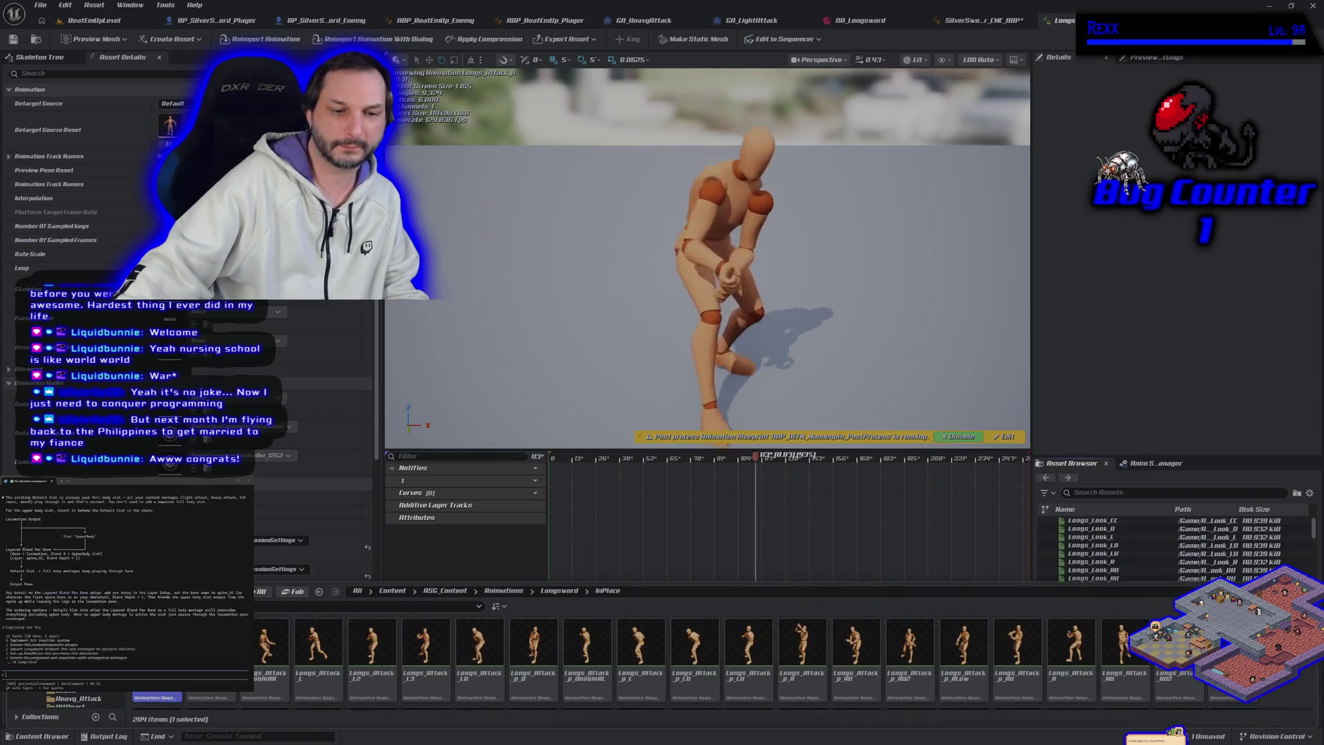
pyautogui.click(69, 690)
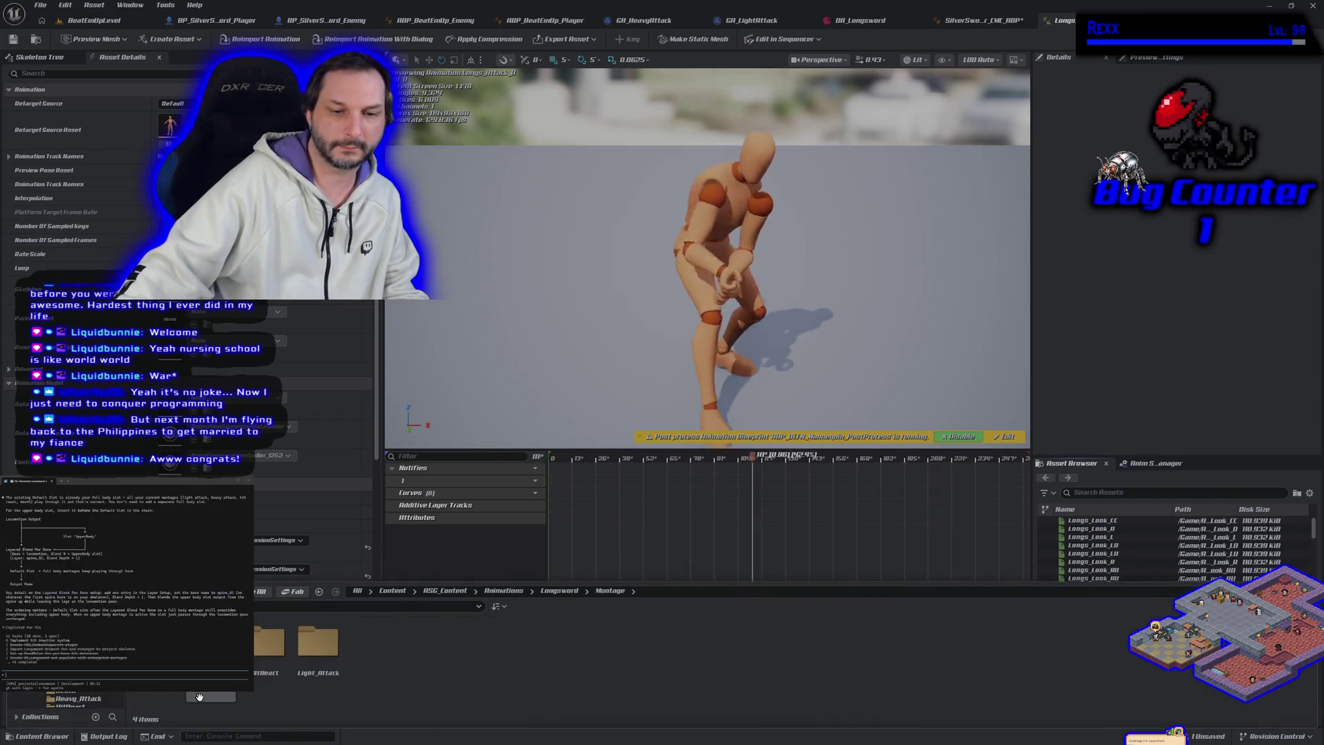
pyautogui.doubleClick(318, 641)
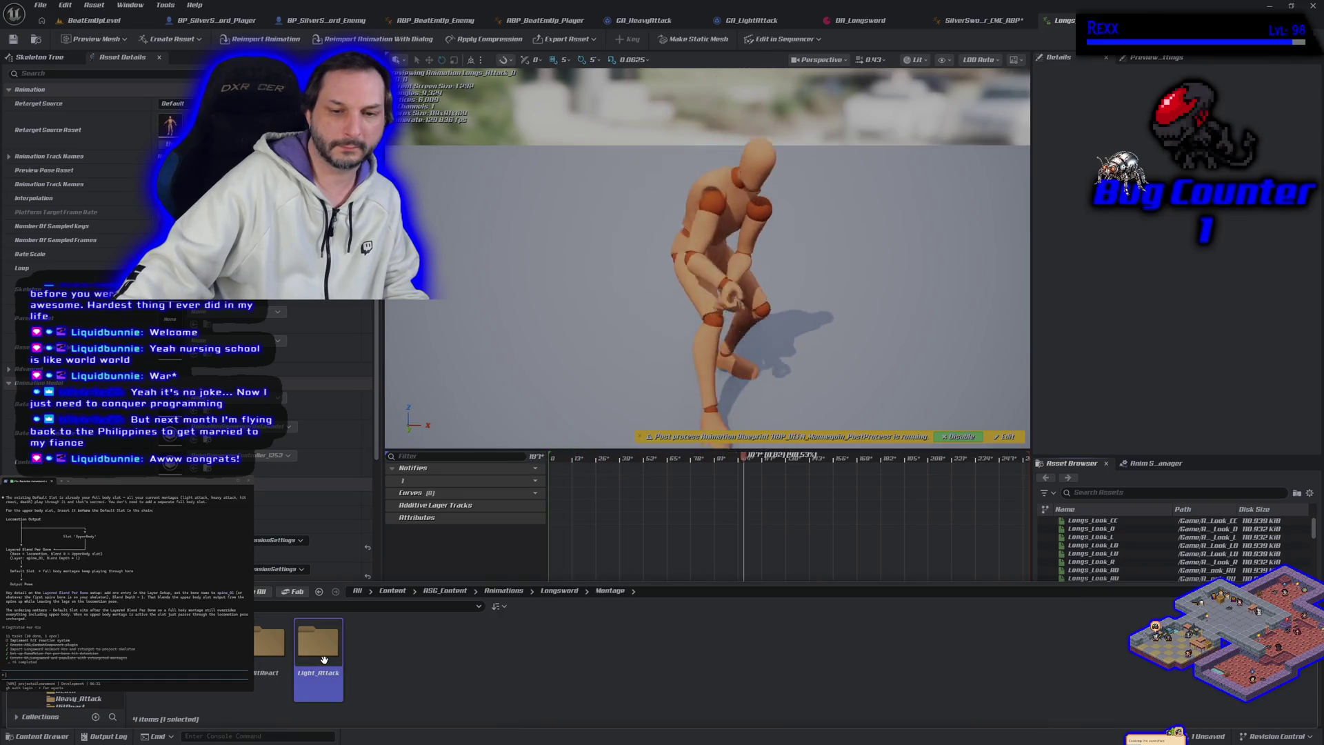
pyautogui.click(157, 697)
pyautogui.doubleClick(157, 696)
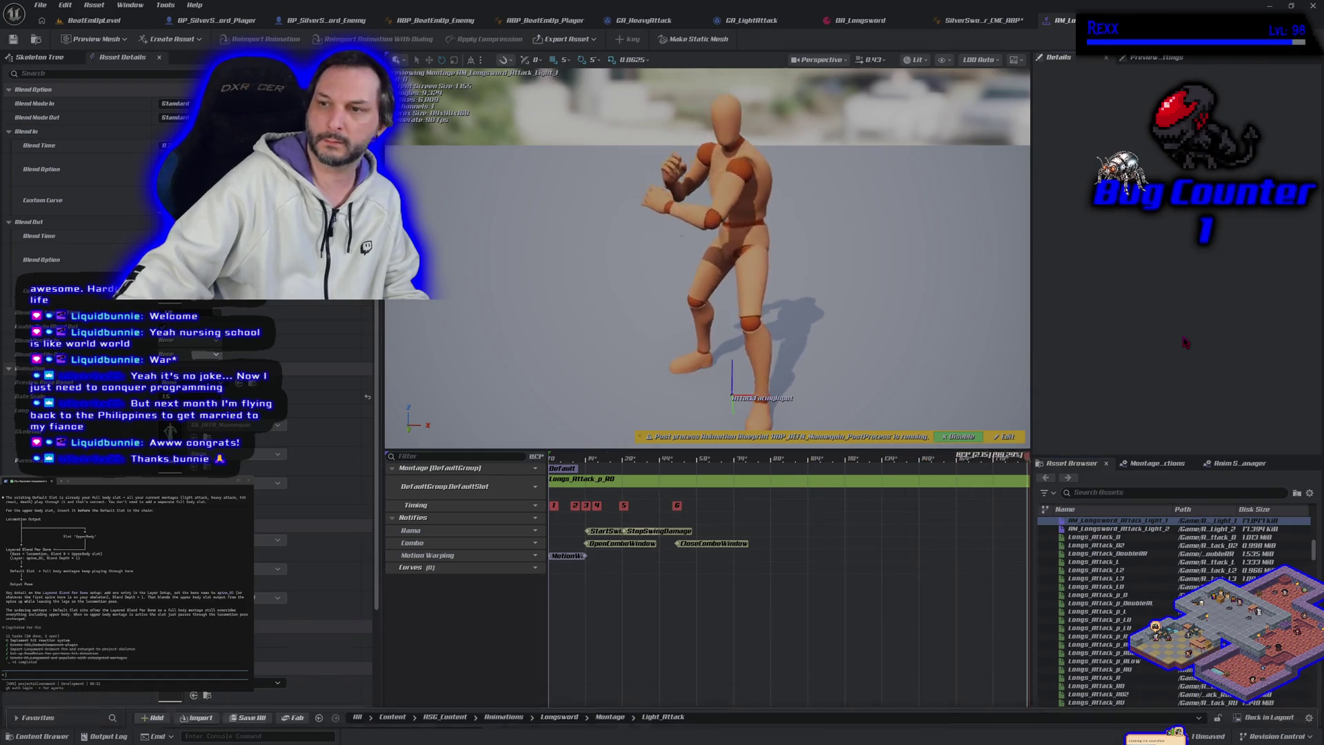
# Stop the montage preview, review the slot list, and switch the new slot node to Partials.UpperBody.
pyautogui.click(448, 716)
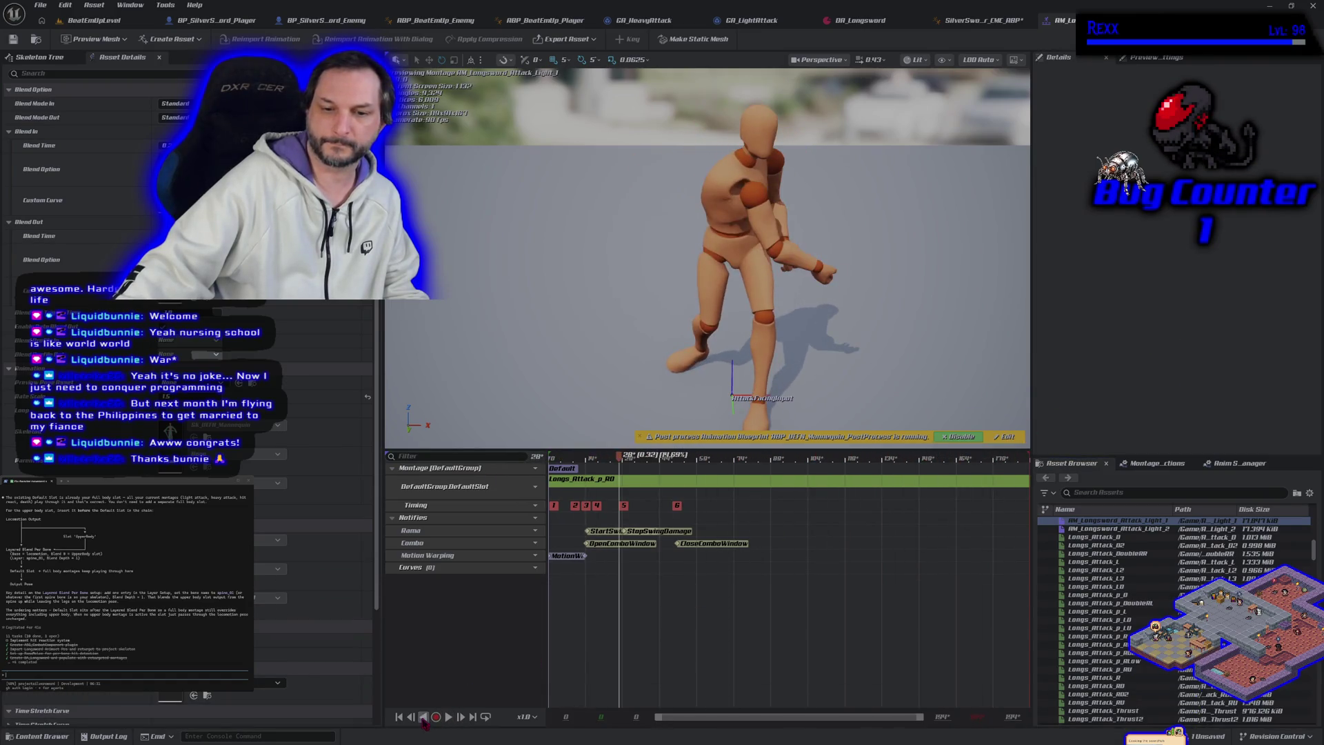
pyautogui.click(399, 717)
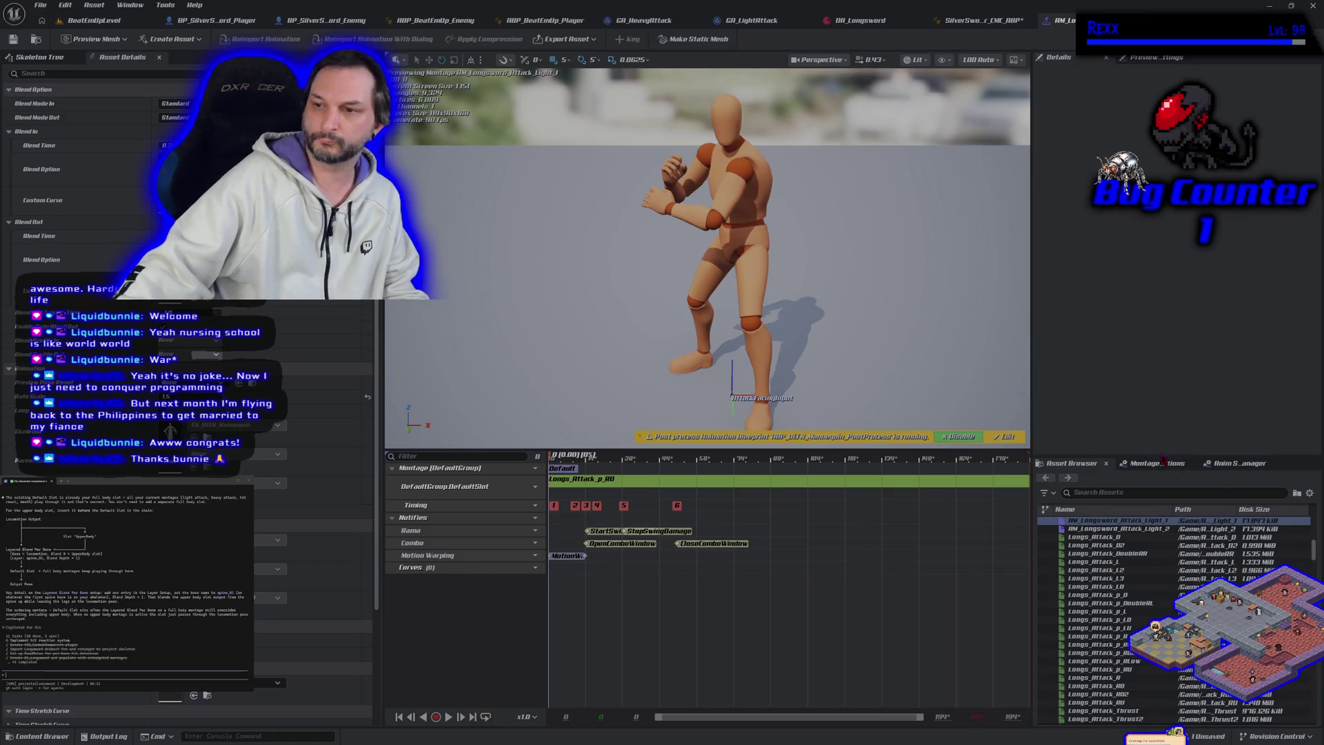
pyautogui.click(1232, 465)
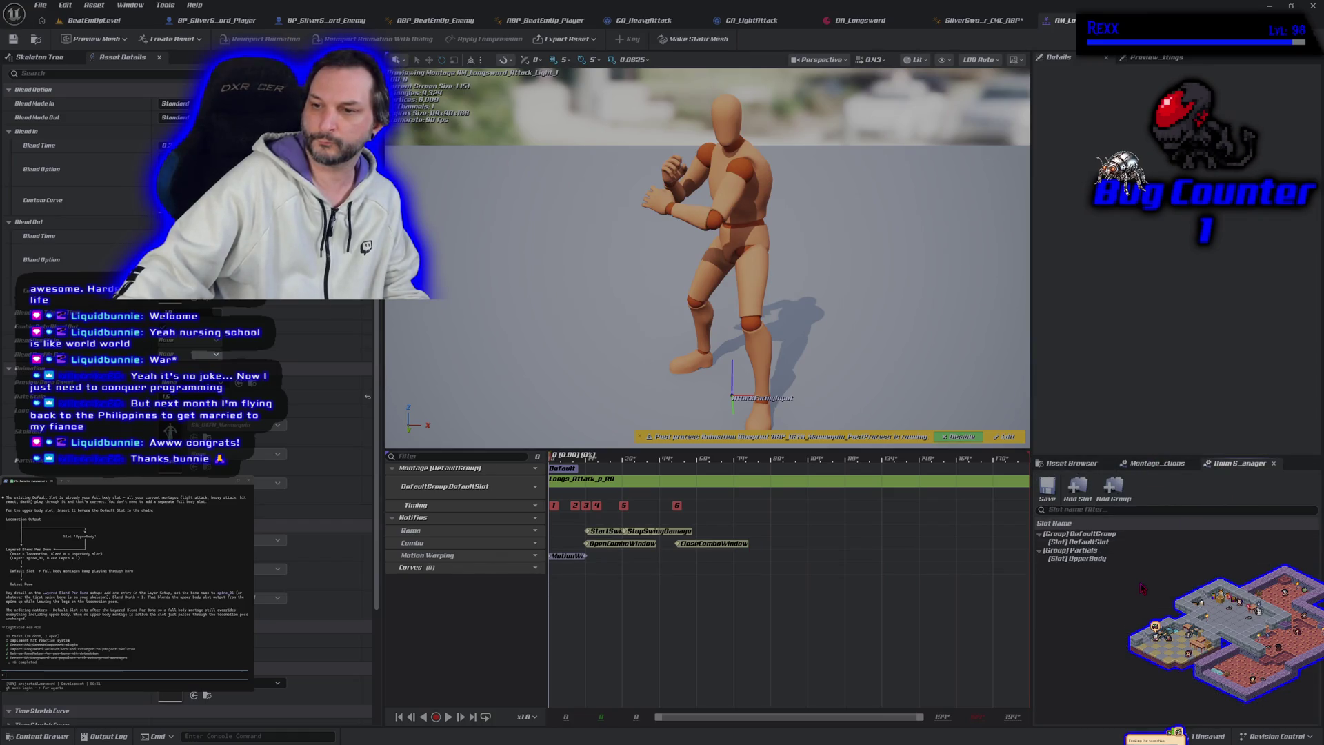
pyautogui.click(1107, 543)
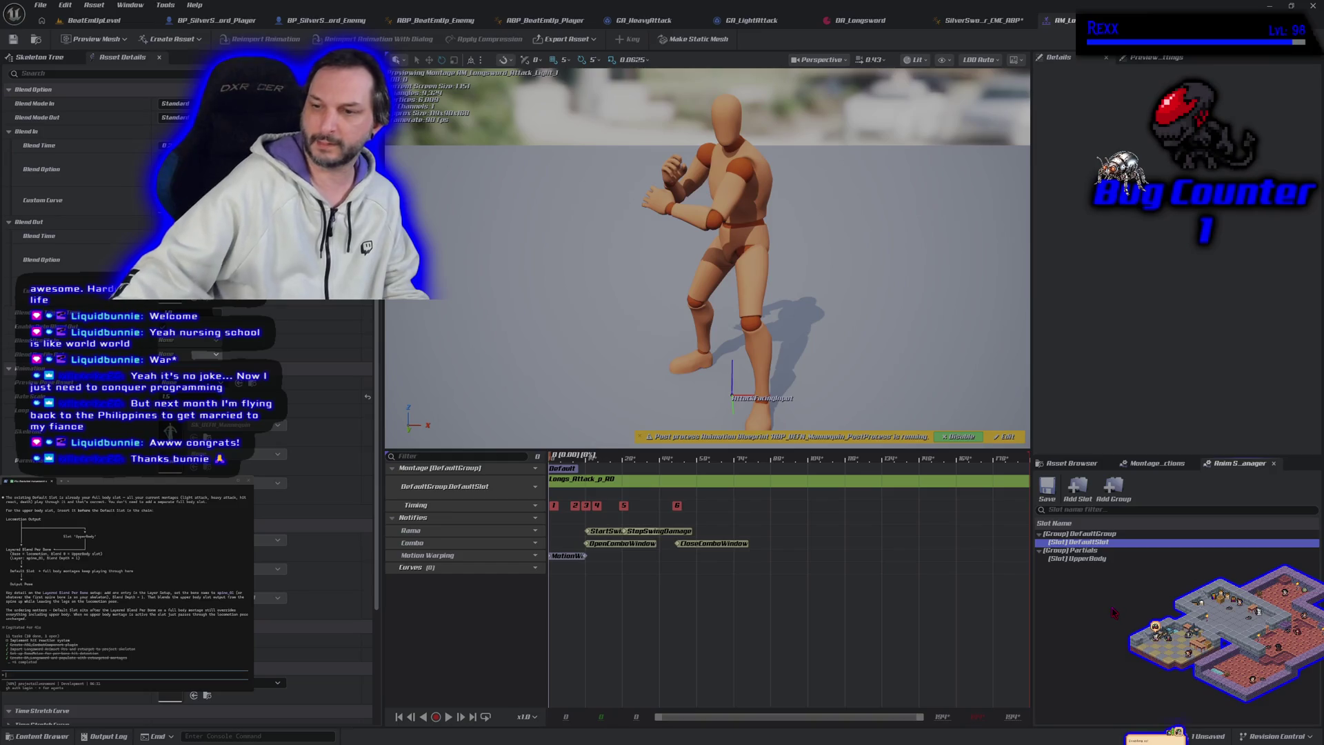
pyautogui.click(1086, 560)
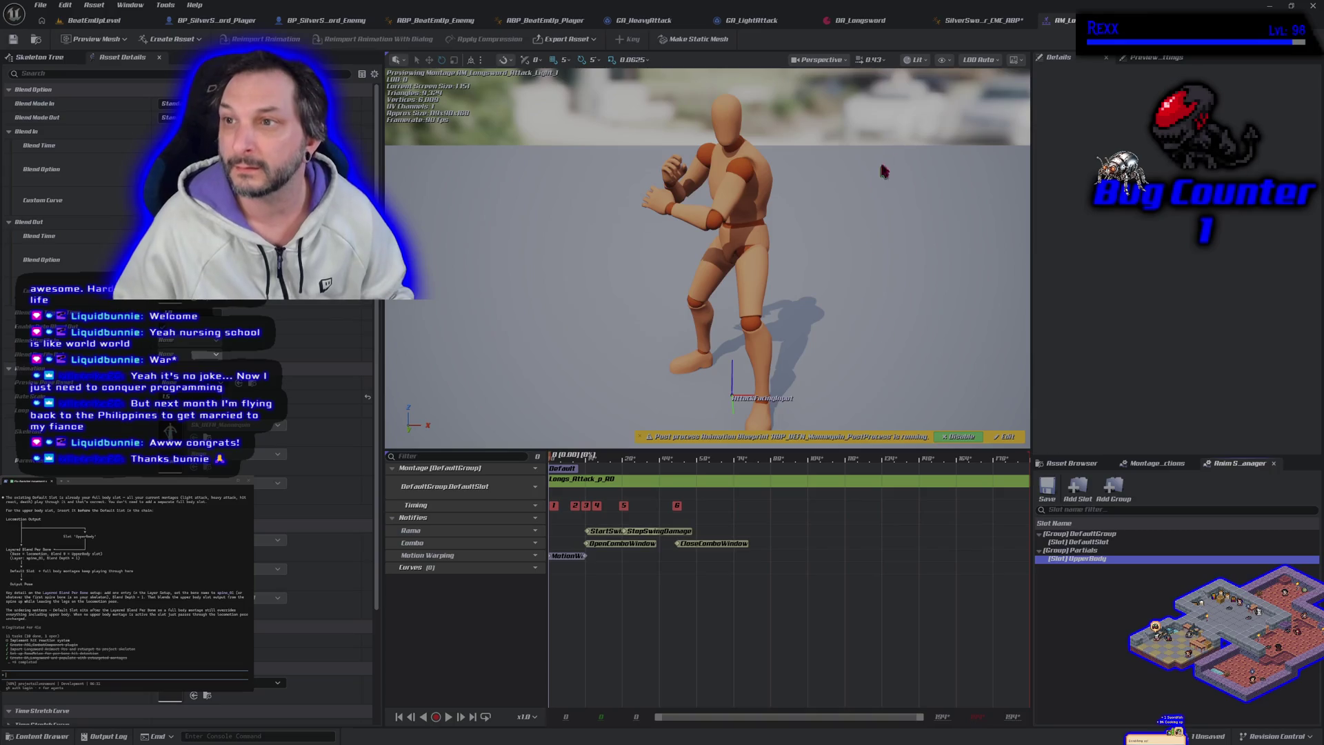
pyautogui.click(980, 20)
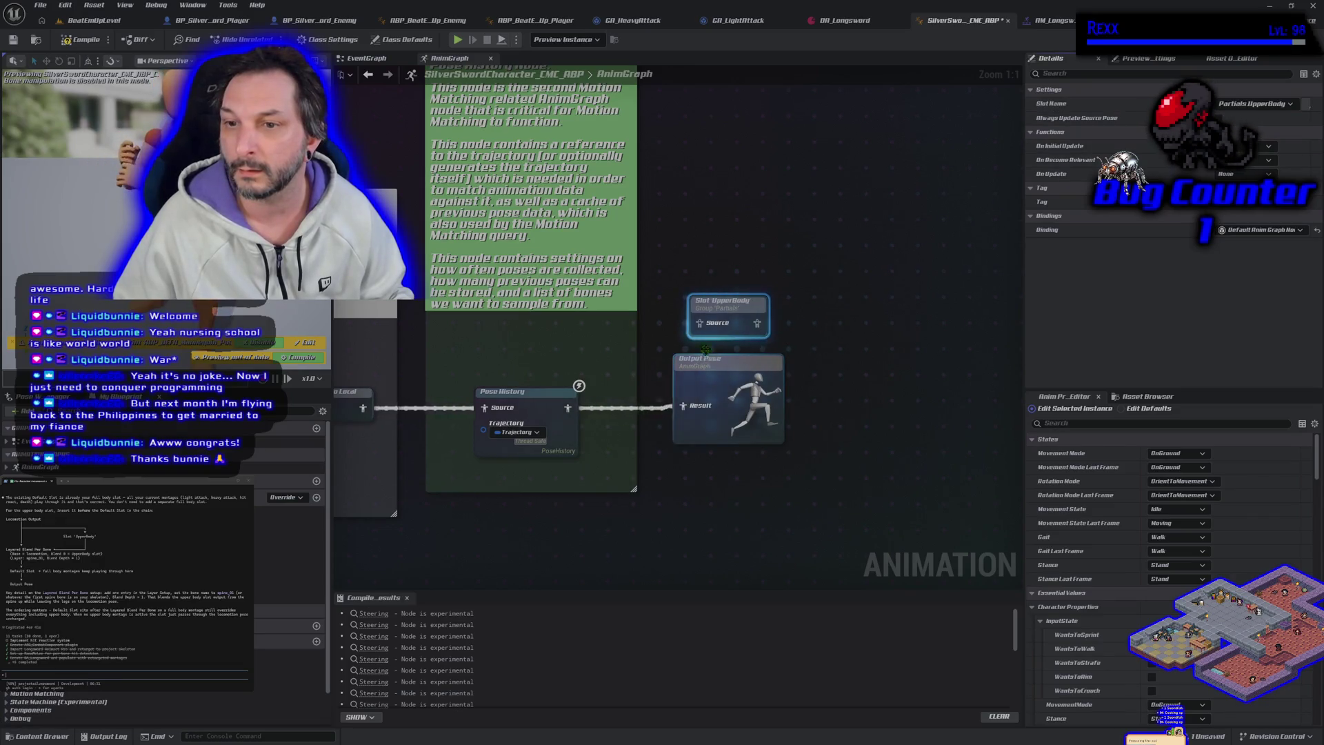
# Move the Partials.UpperBody slot node beneath the DefaultSlot node and zoom out over the graph.
pyautogui.moveTo(729, 308)
pyautogui.mouseDown()
pyautogui.moveTo(505, 540)
pyautogui.moveTo(995, 439)
pyautogui.moveTo(386, 483)
pyautogui.moveTo(571, 451)
pyautogui.moveTo(902, 441)
pyautogui.moveTo(561, 424)
pyautogui.moveTo(352, 365)
pyautogui.moveTo(711, 442)
pyautogui.moveTo(809, 437)
pyautogui.moveTo(791, 440)
pyautogui.mouseUp()
pyautogui.scroll(-2, 791, 439)
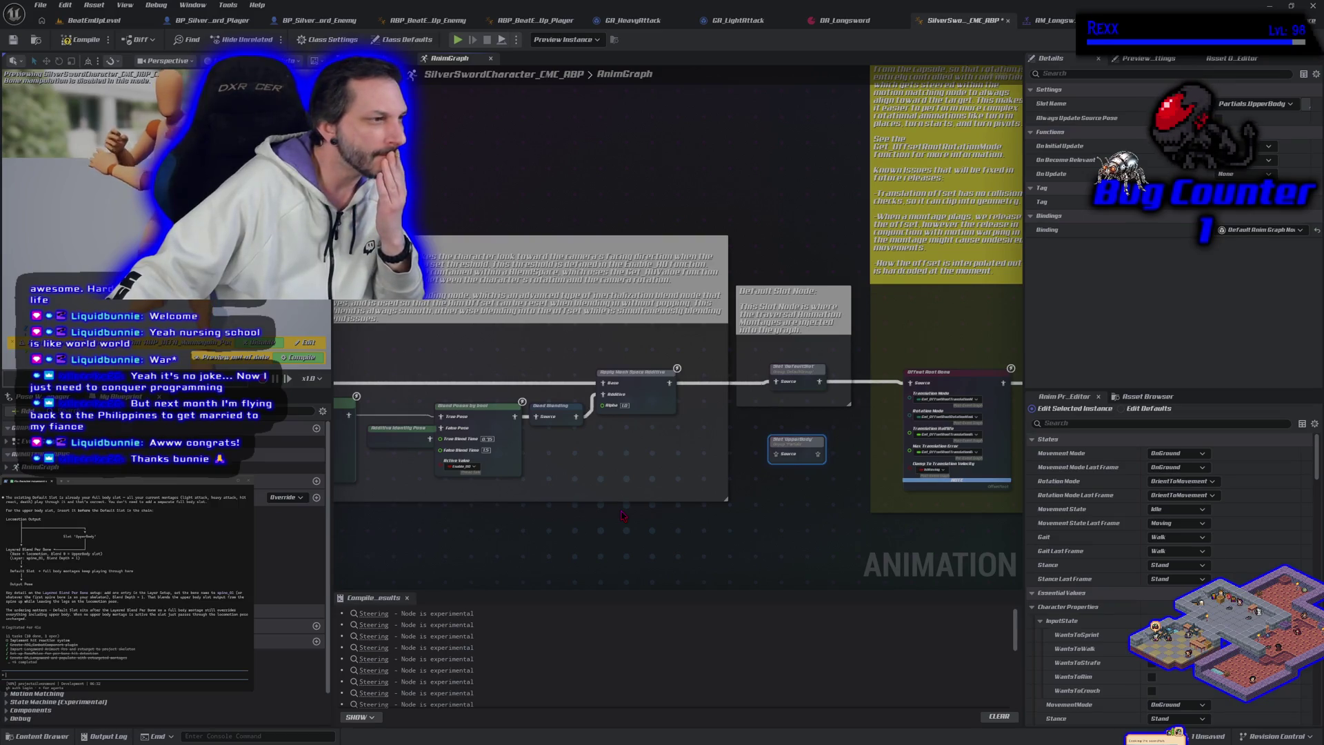
pyautogui.scroll(-1, 621, 515)
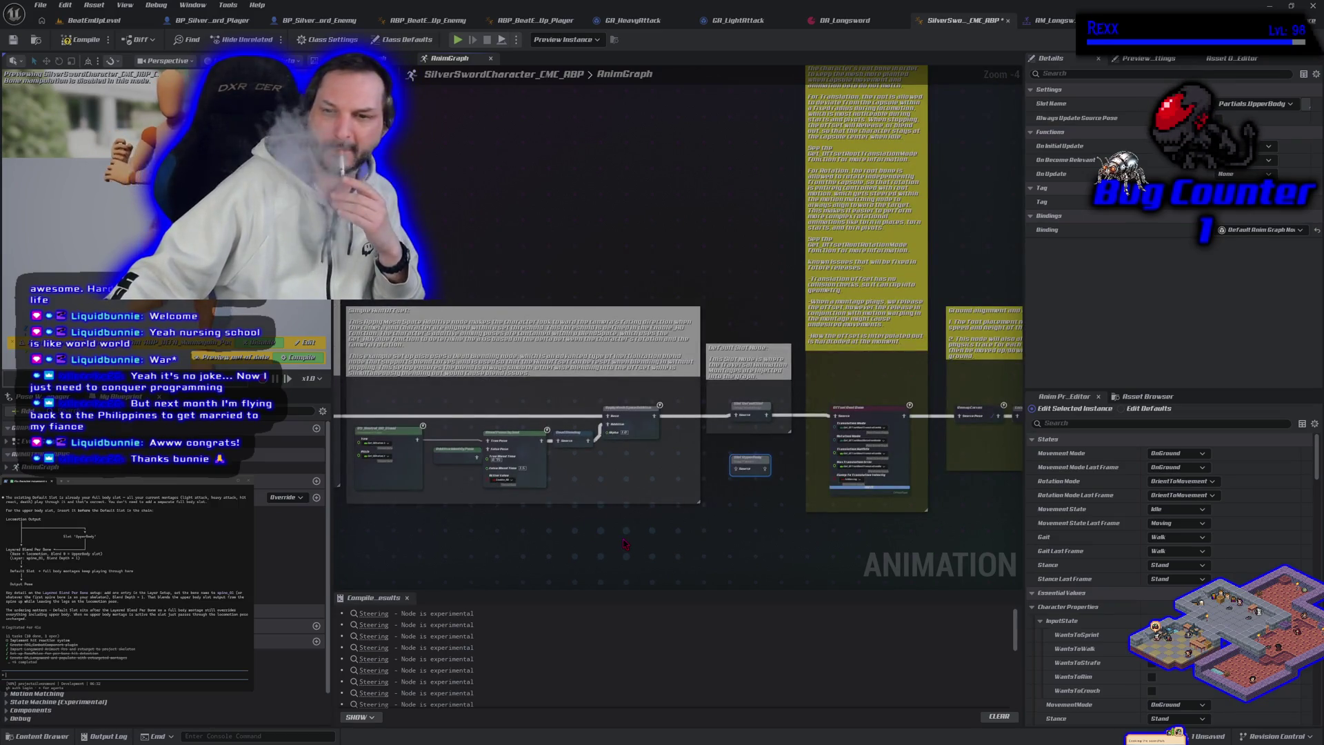
pyautogui.scroll(2, 624, 544)
pyautogui.rightClick(644, 522)
# Add a Layered blend per bone node and wire its output into Slot DefaultSlot's Source.
pyautogui.write('l')
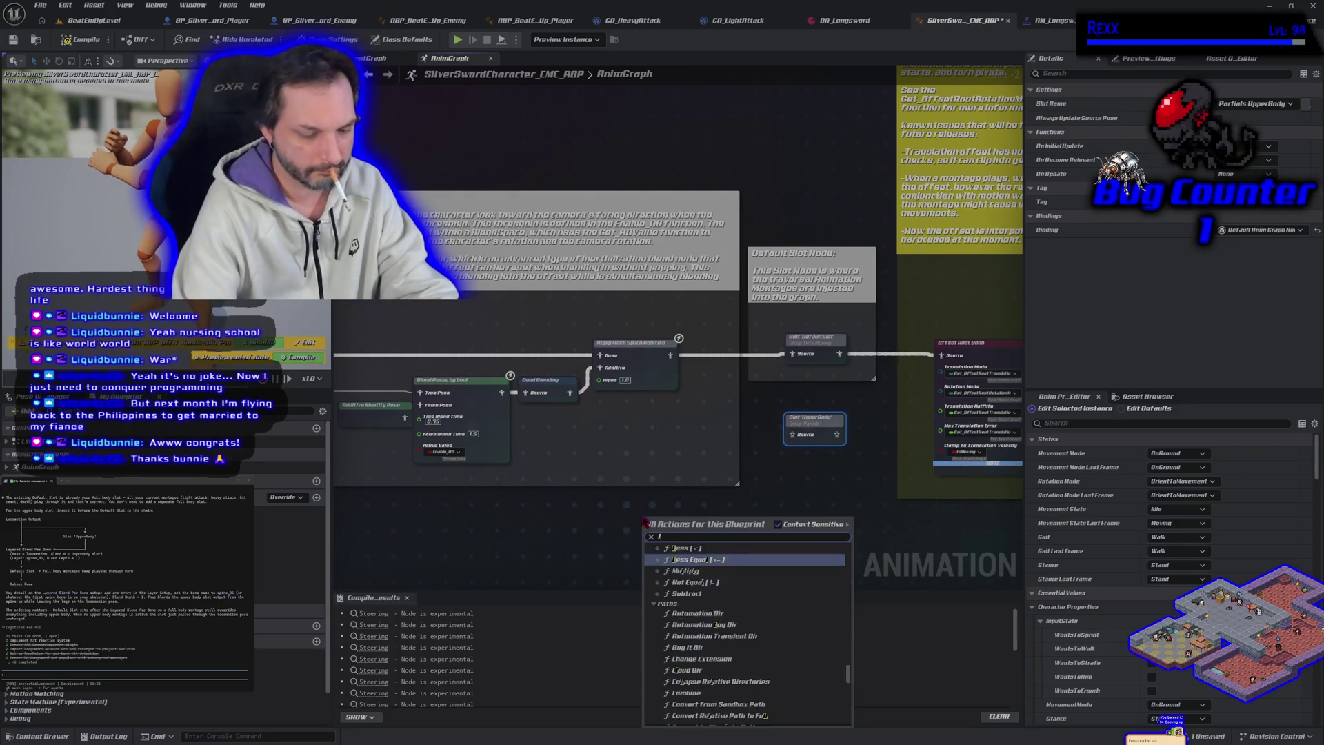
pyautogui.write('ayered blend')
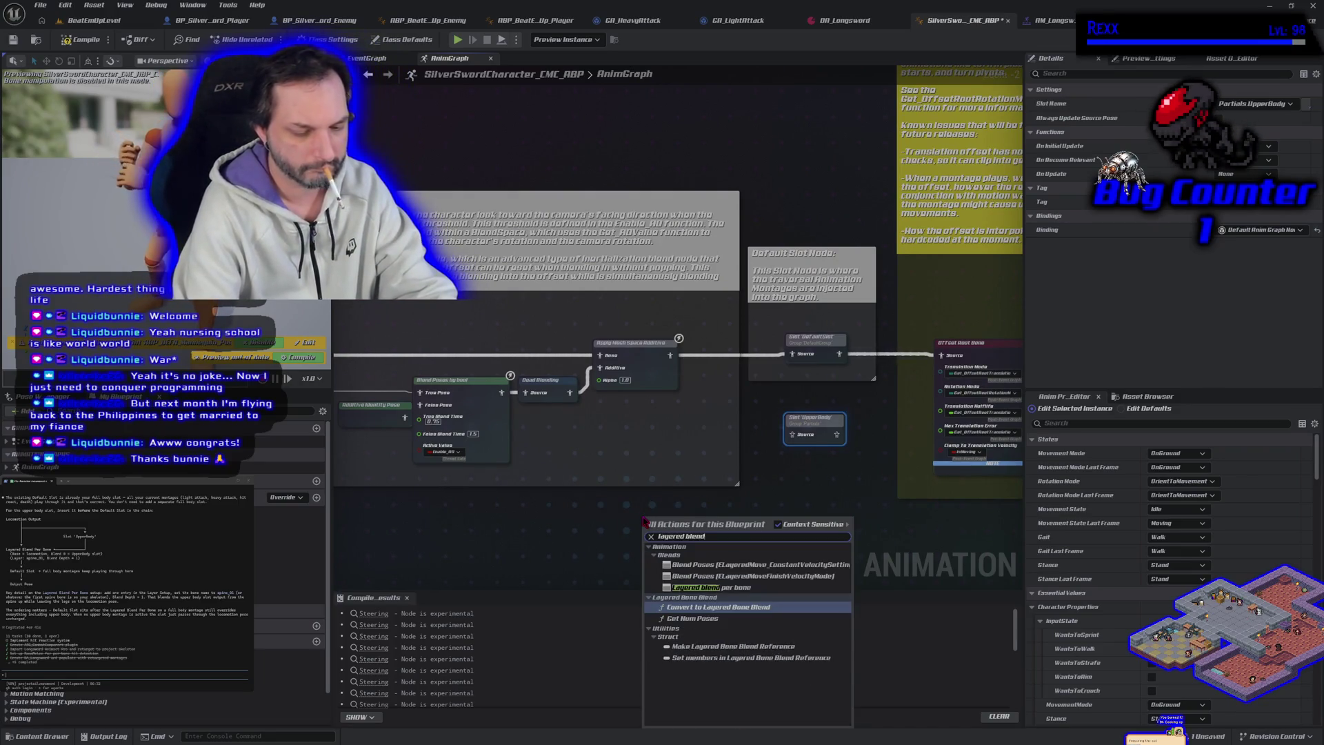
pyautogui.write(' per bone')
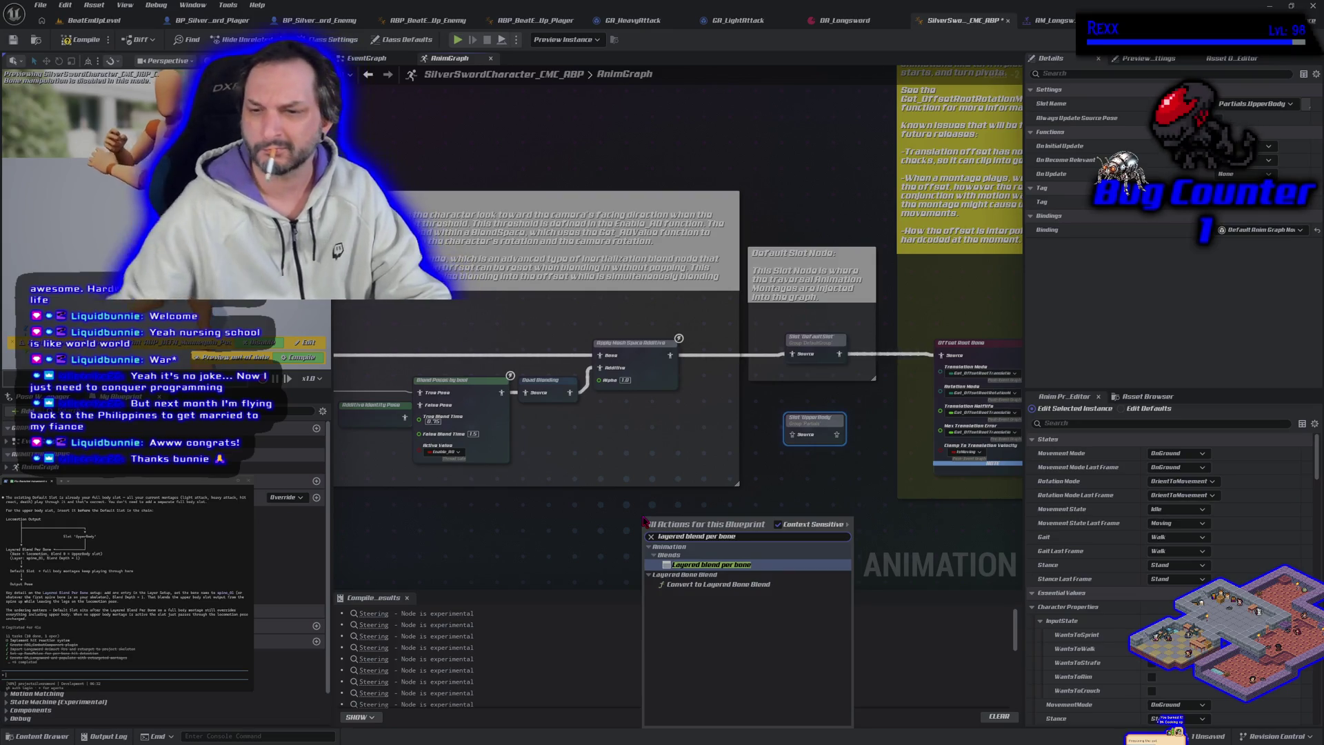
pyautogui.click(702, 570)
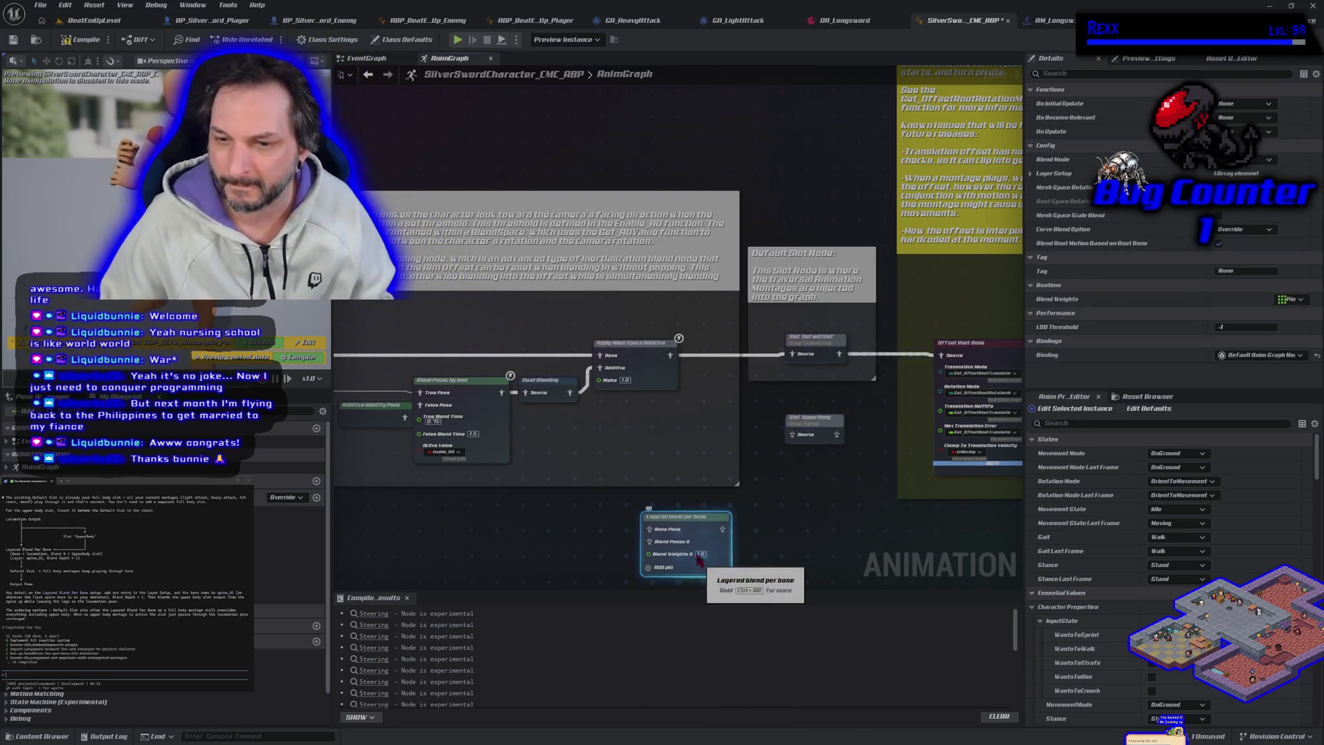
pyautogui.moveTo(689, 521)
pyautogui.mouseDown()
pyautogui.moveTo(683, 439)
pyautogui.moveTo(754, 414)
pyautogui.mouseUp()
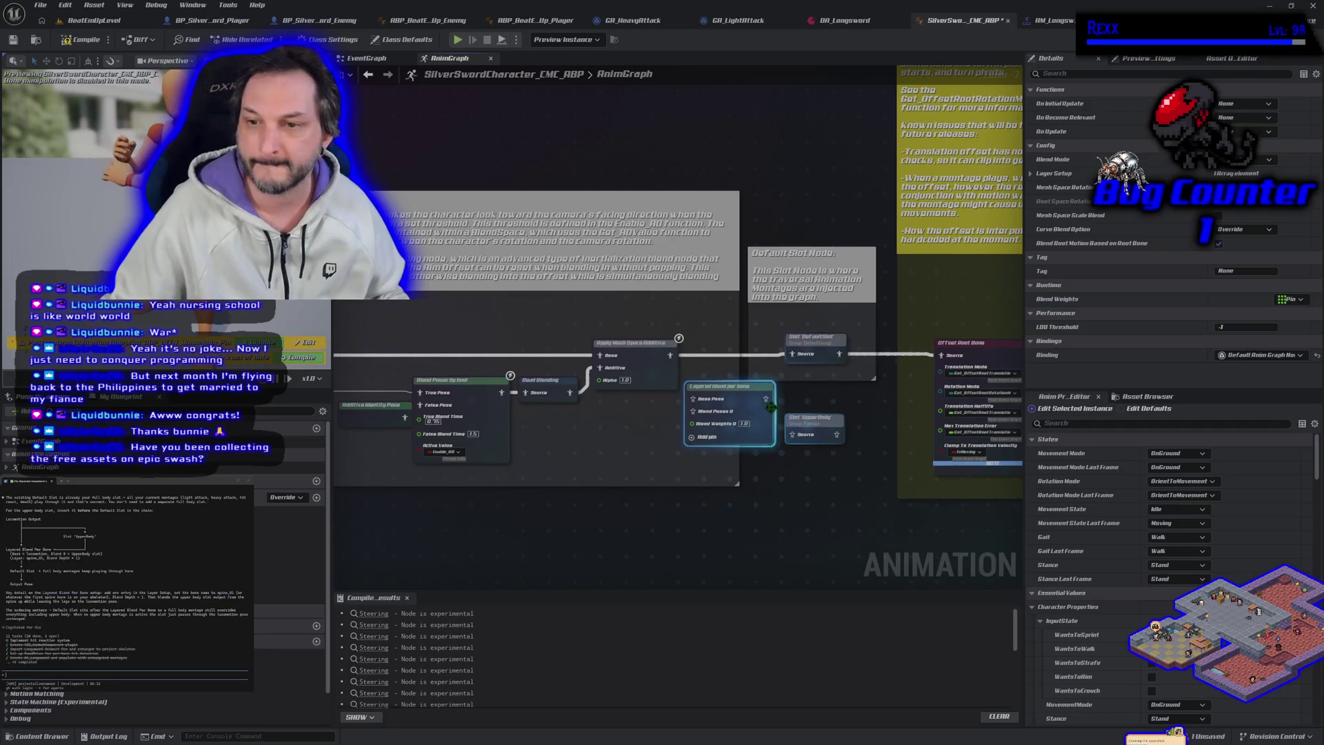
pyautogui.moveTo(772, 398); pyautogui.dragTo(800, 355)
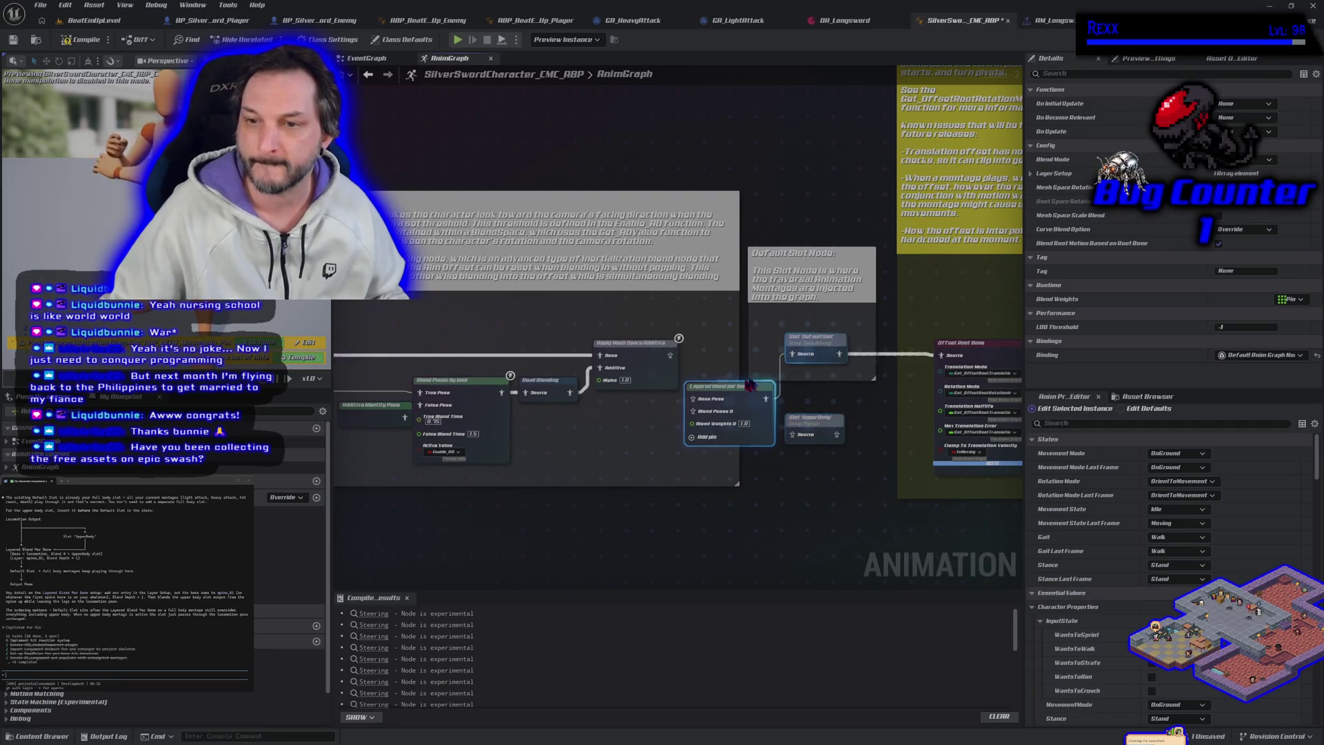
pyautogui.moveTo(715, 391); pyautogui.dragTo(721, 340)
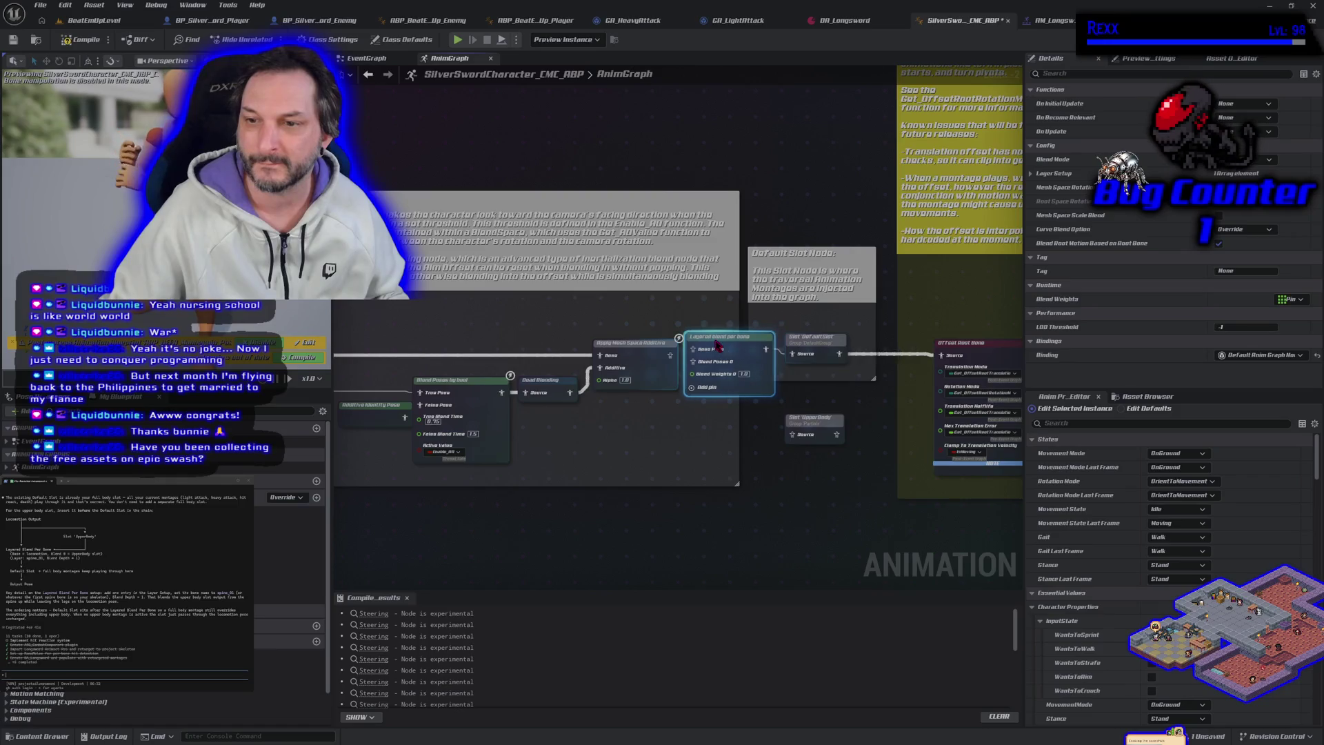
# Place the Slot UpperBody node beside the Layered blend per bone node.
pyautogui.rightClick(726, 378)
pyautogui.press('Escape')
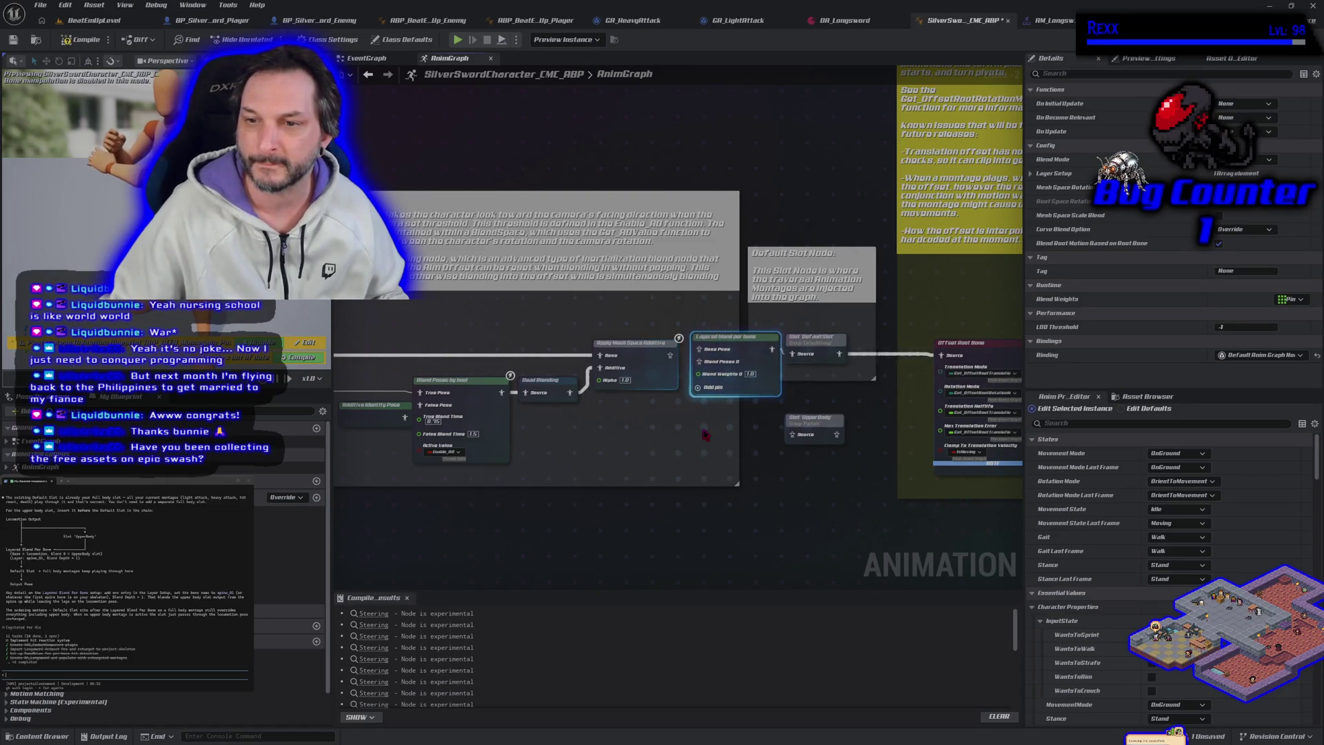
pyautogui.moveTo(818, 428); pyautogui.dragTo(686, 309)
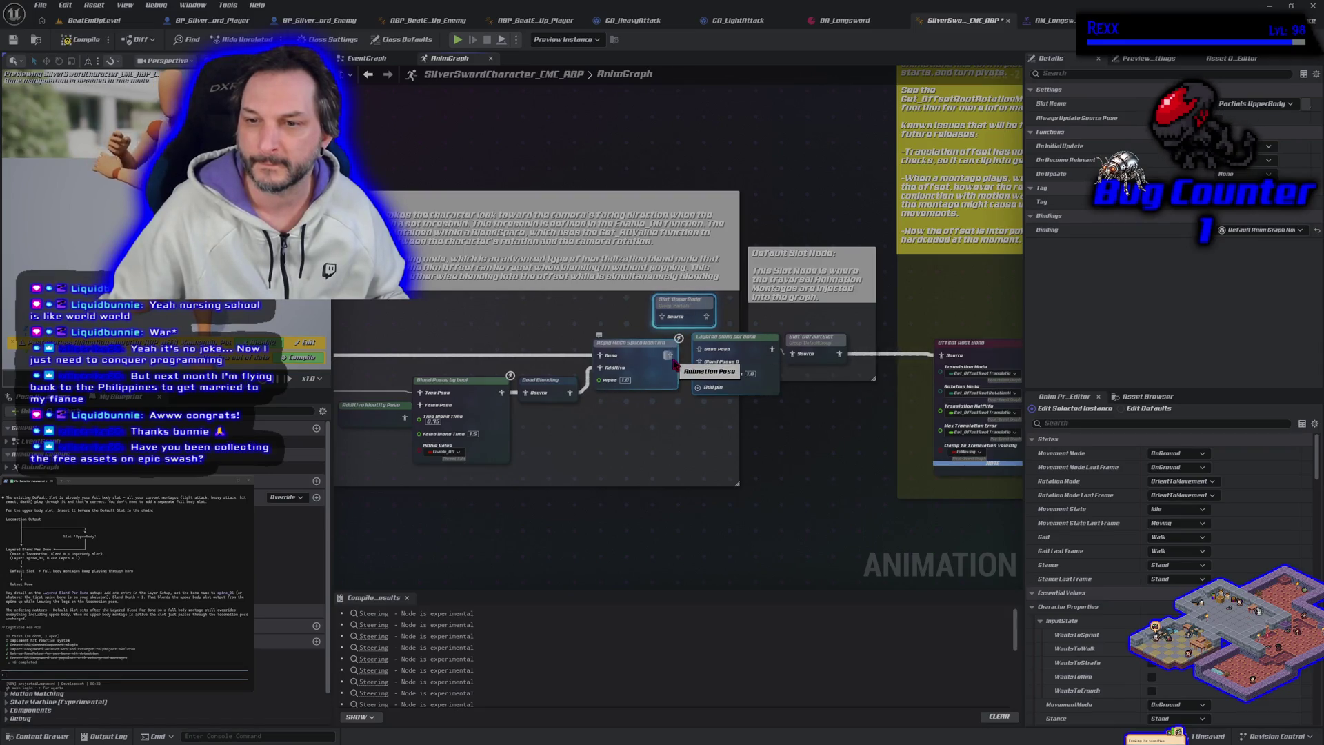
pyautogui.click(706, 351)
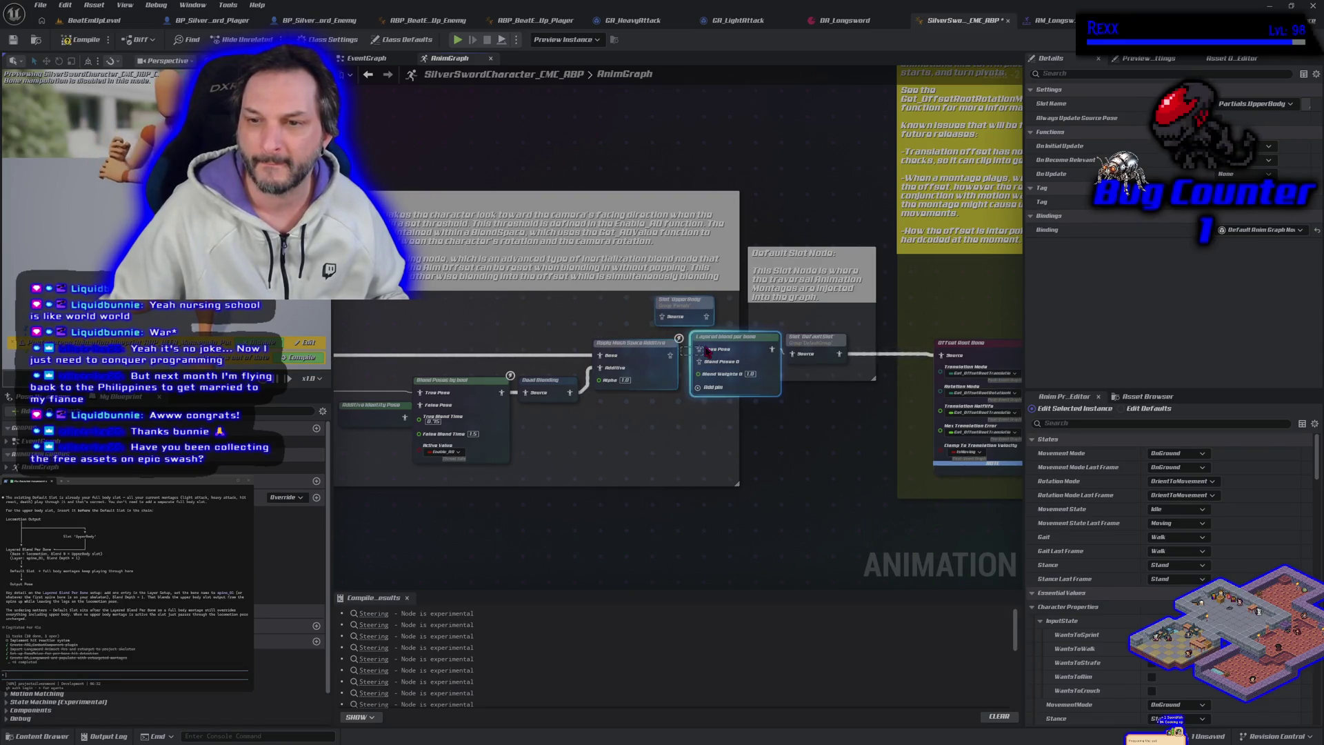
# Shift the nodes and comments after the blend to the right to make room.
pyautogui.scroll(-2, 708, 455)
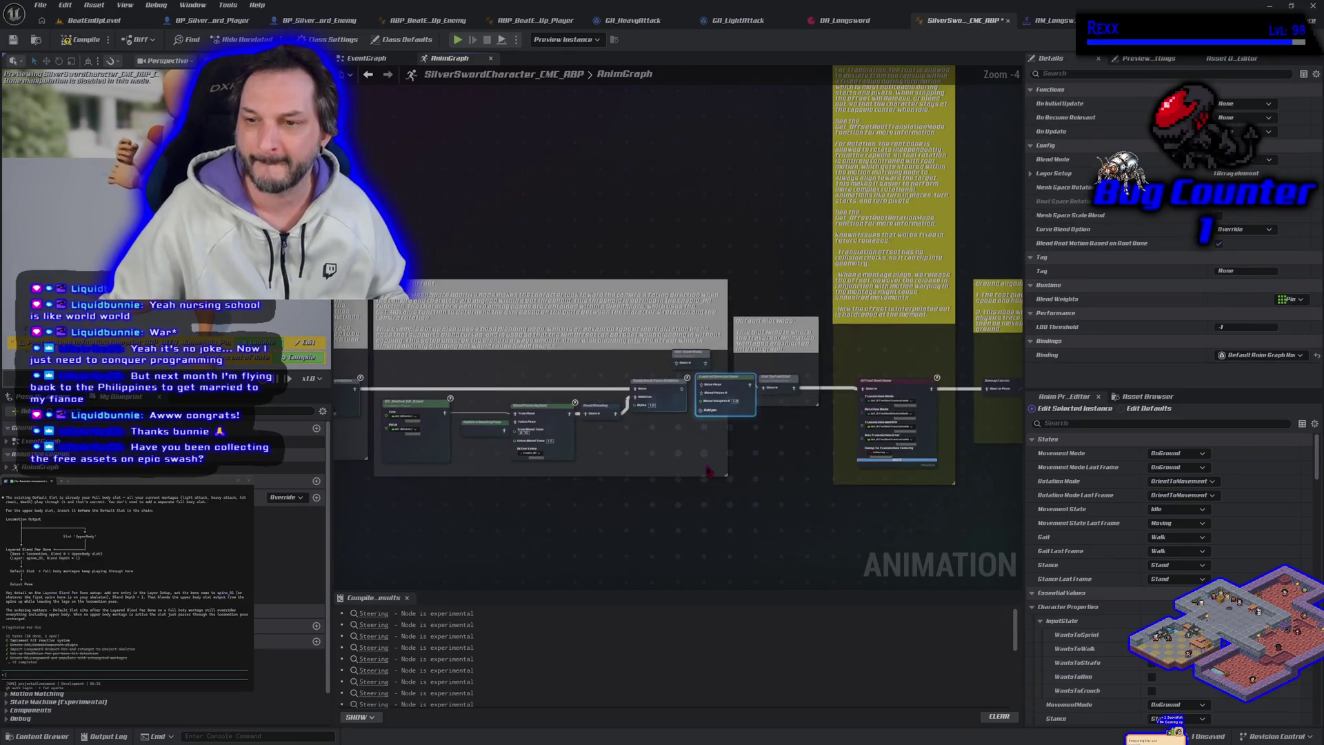
pyautogui.scroll(-4, 708, 471)
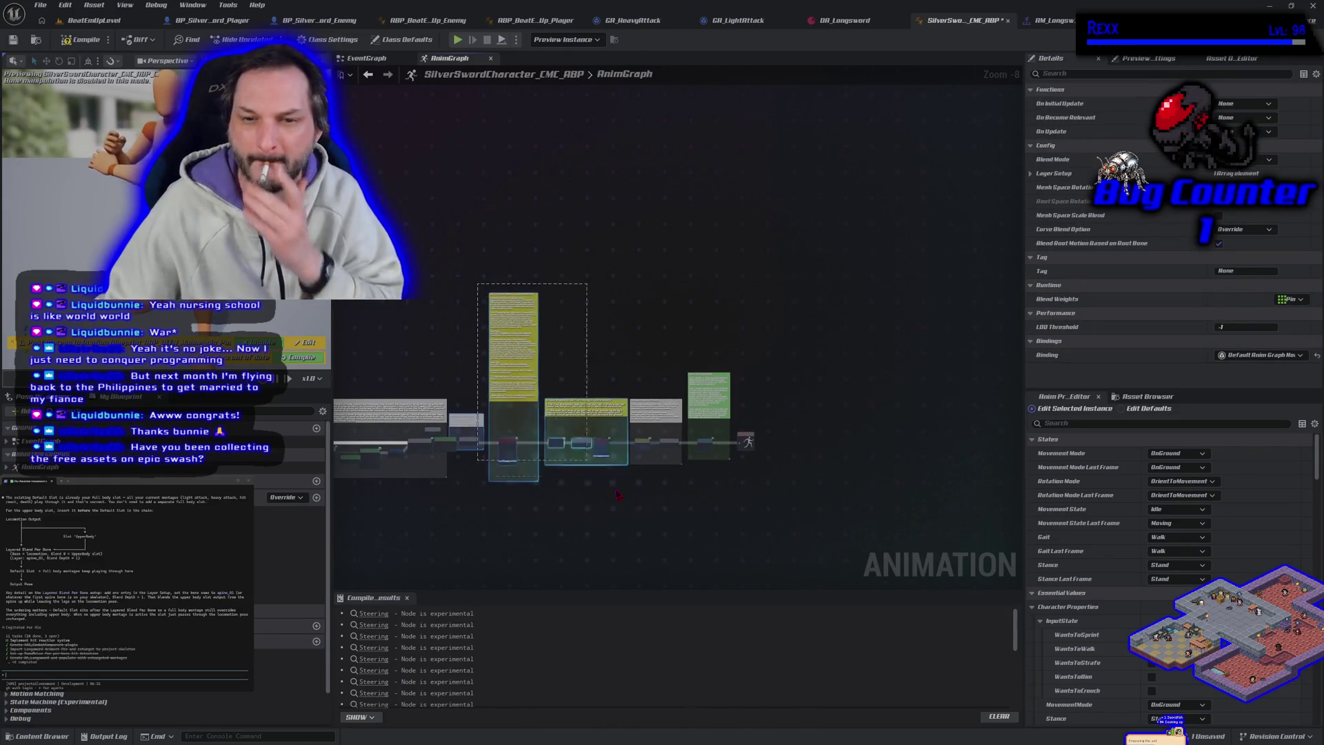
pyautogui.click(770, 535)
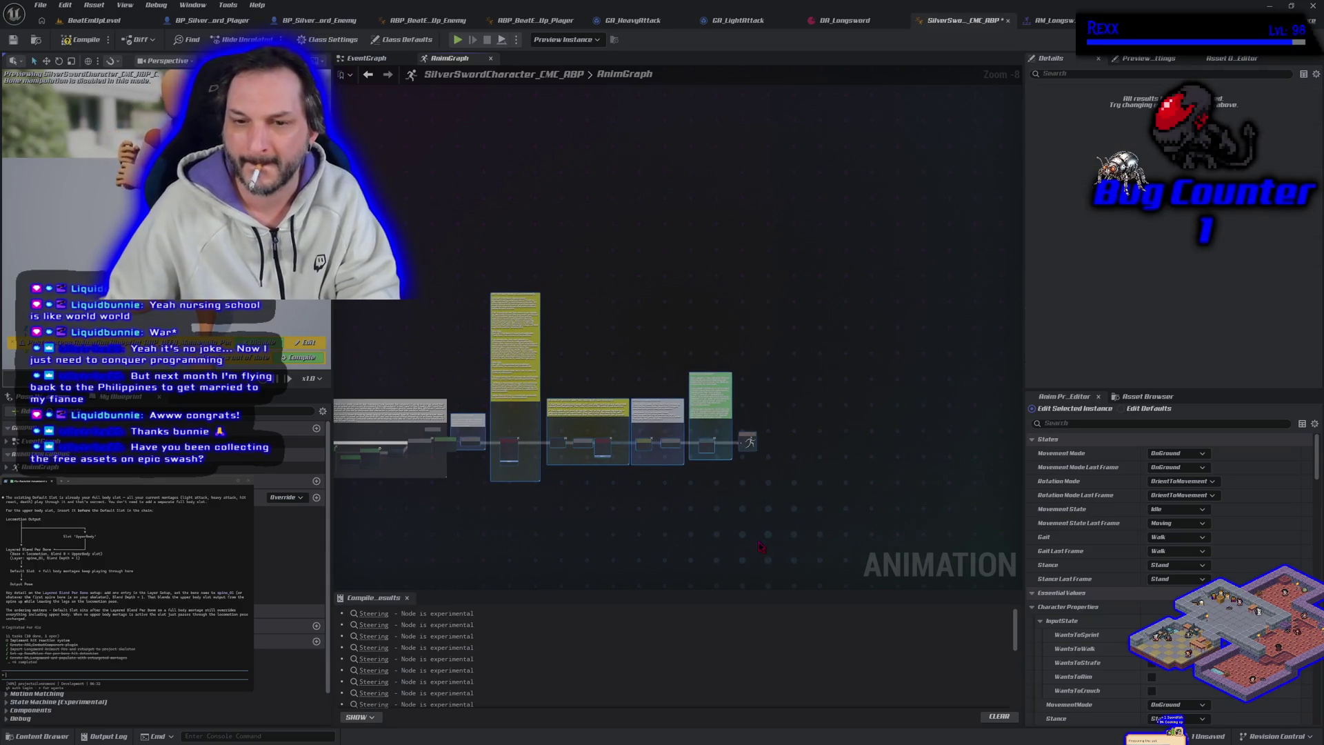
pyautogui.scroll(4, 474, 485)
pyautogui.scroll(2, 474, 484)
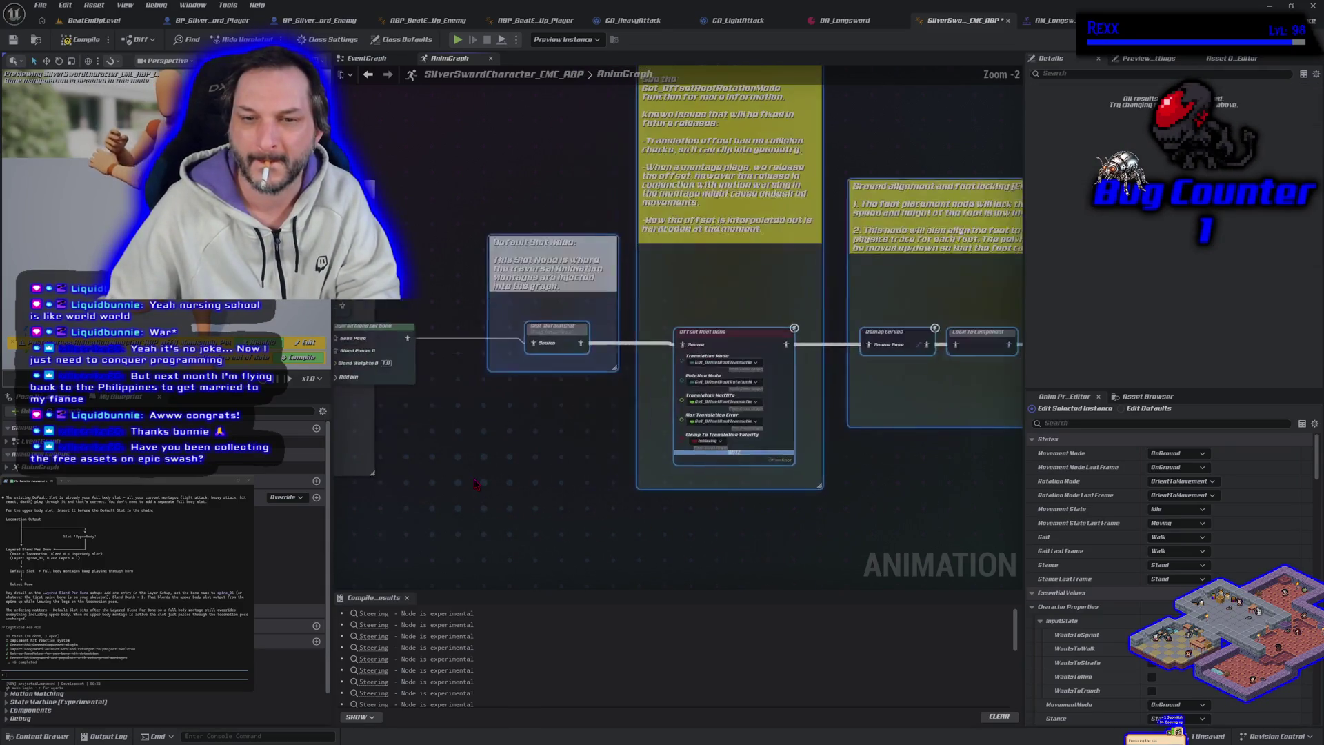
pyautogui.moveTo(539, 387)
pyautogui.mouseDown()
pyautogui.moveTo(613, 388)
pyautogui.moveTo(595, 388)
pyautogui.mouseUp()
pyautogui.scroll(-1, 695, 498)
pyautogui.scroll(-3, 695, 498)
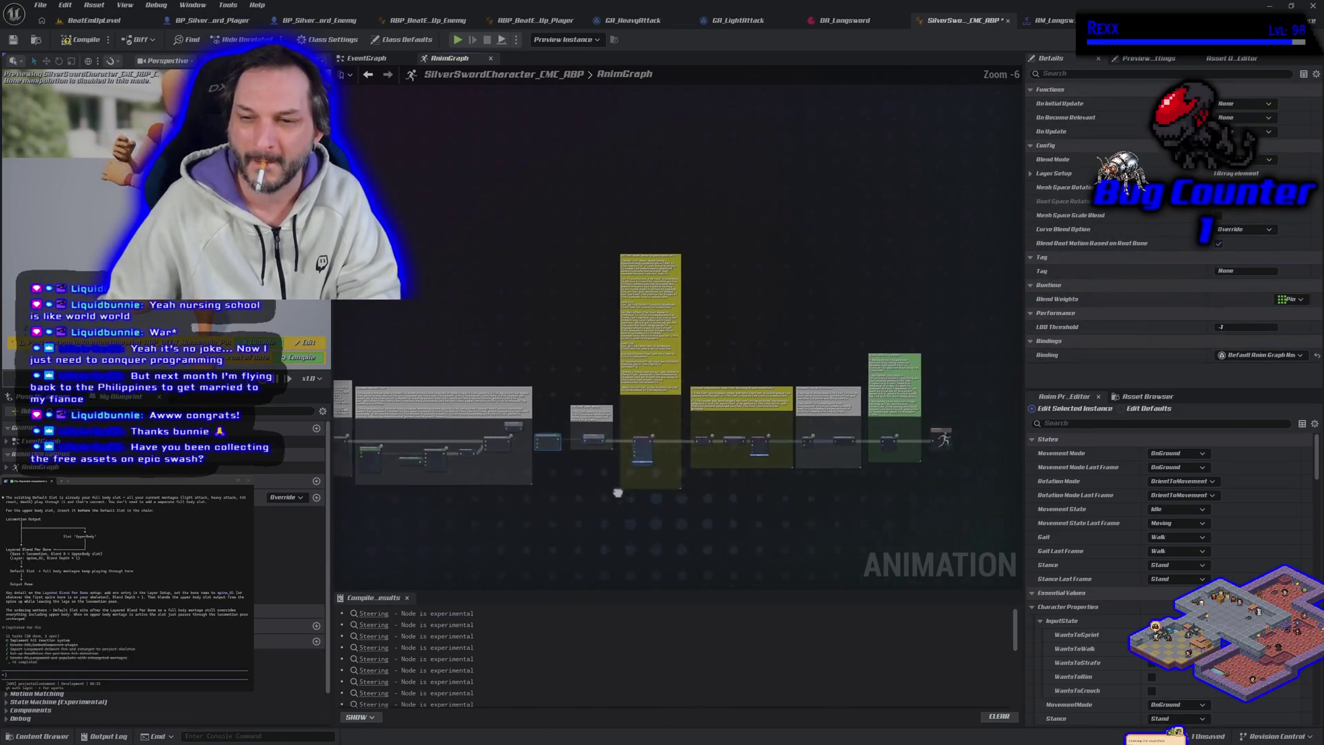
pyautogui.moveTo(480, 257)
pyautogui.mouseDown()
pyautogui.moveTo(759, 482)
pyautogui.moveTo(803, 482)
pyautogui.mouseUp()
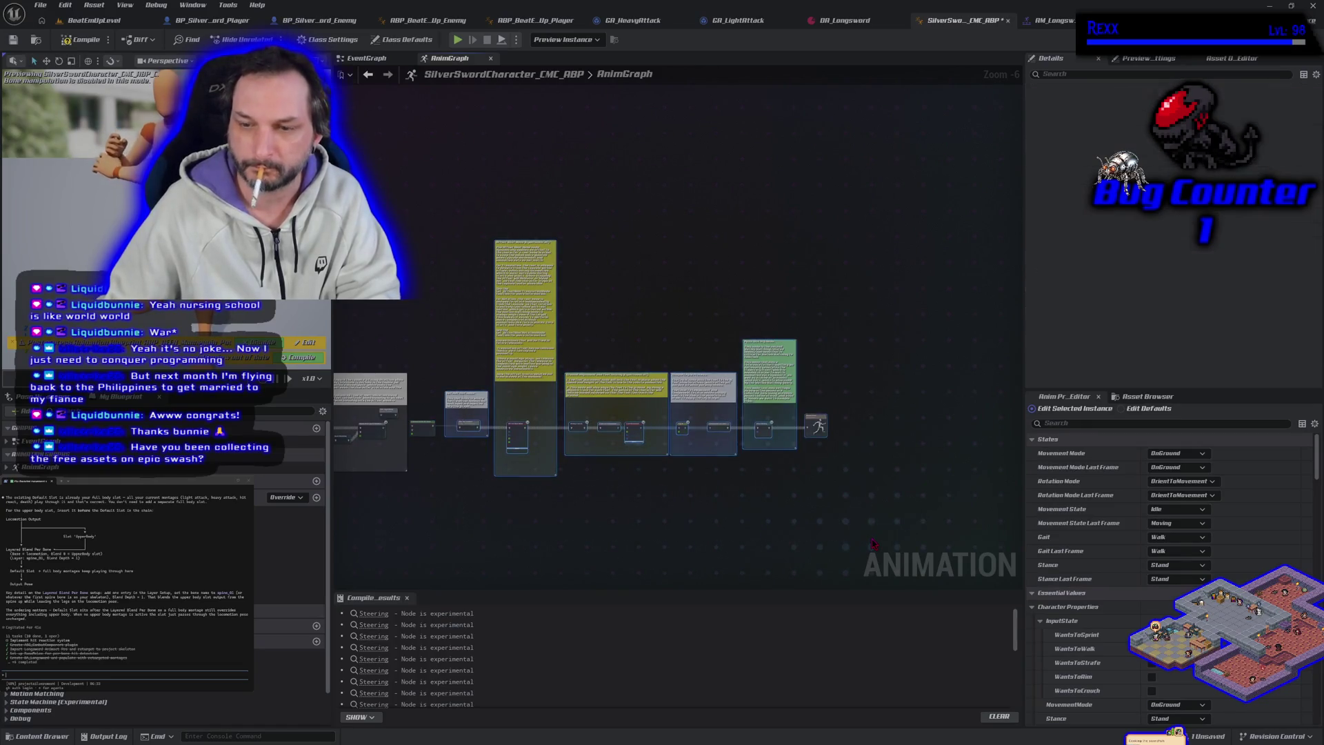
pyautogui.moveTo(665, 448); pyautogui.dragTo(673, 448)
pyautogui.moveTo(673, 528); pyautogui.dragTo(735, 528)
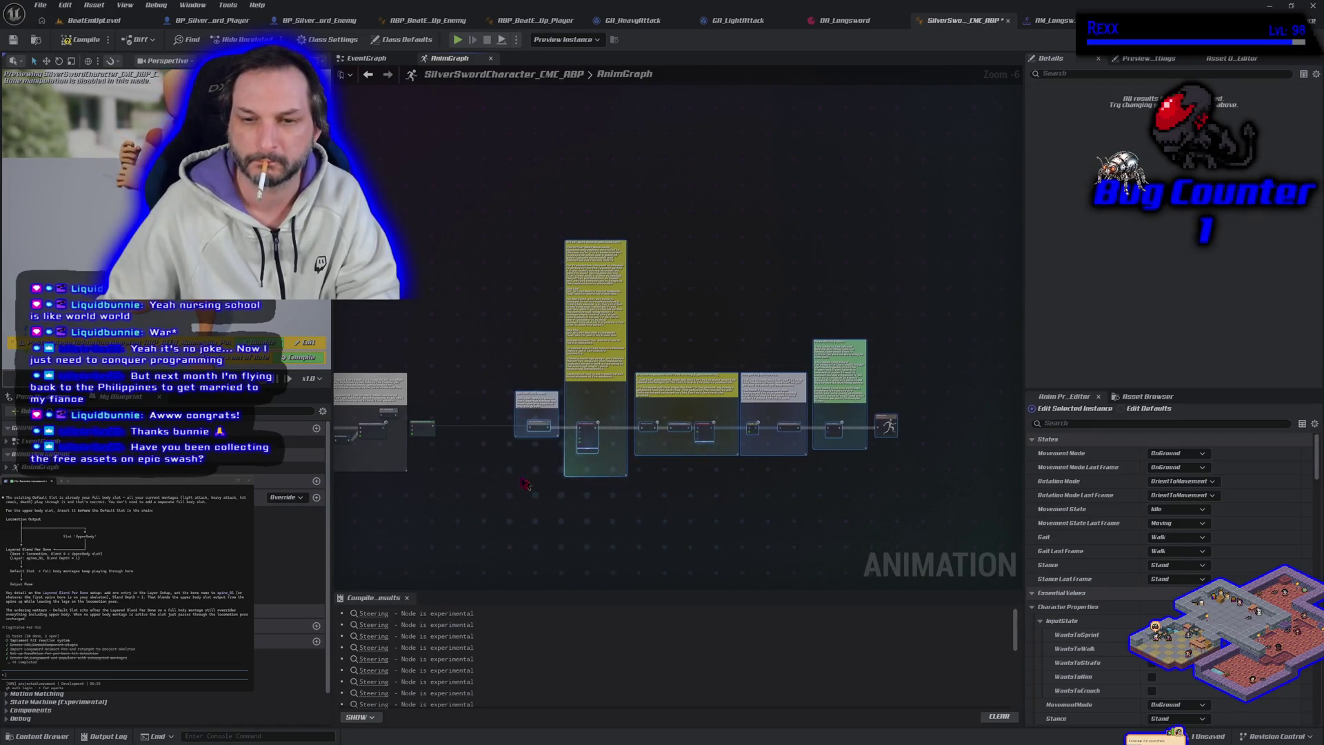
pyautogui.scroll(4, 735, 528)
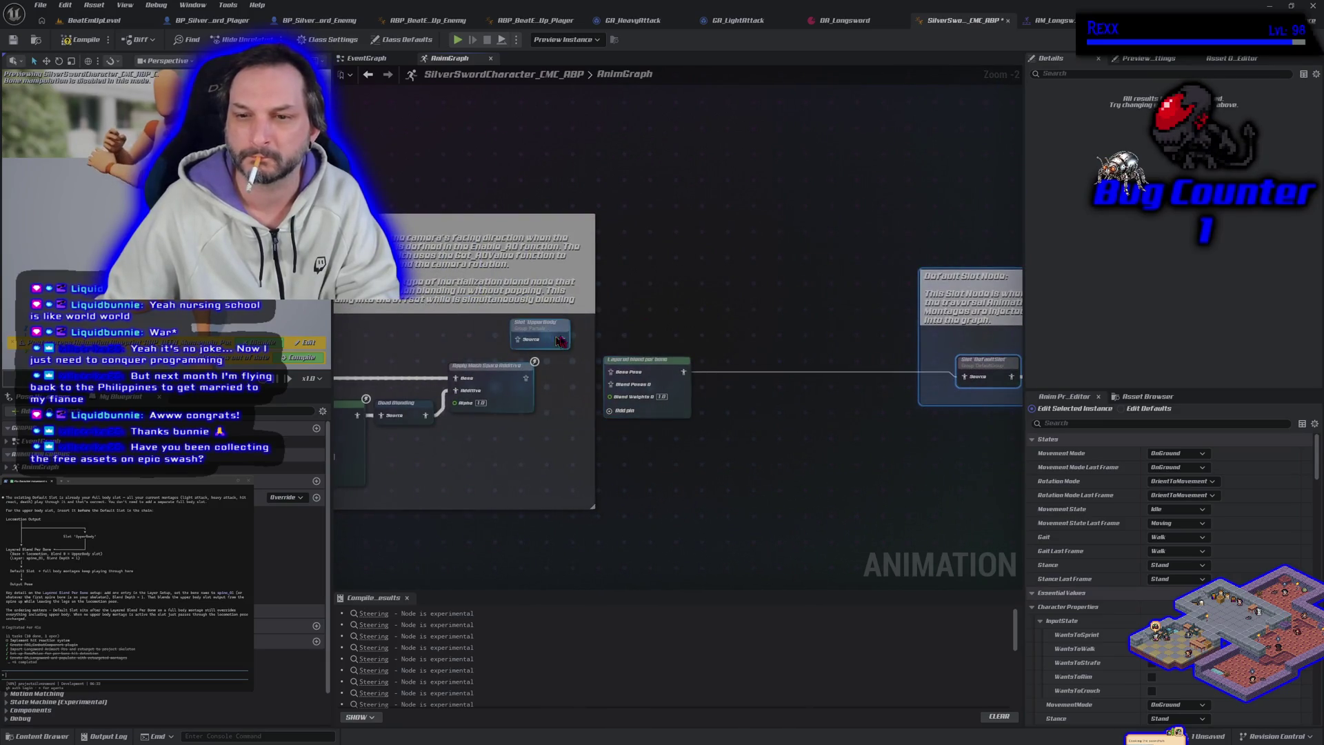
# Line up Slot UpperBody ahead of the Layered Blend Per Bone node in the chain.
pyautogui.moveTo(541, 324); pyautogui.dragTo(726, 312)
pyautogui.click(670, 376)
pyautogui.moveTo(671, 377)
pyautogui.mouseDown()
pyautogui.moveTo(878, 378)
pyautogui.moveTo(852, 378)
pyautogui.mouseUp()
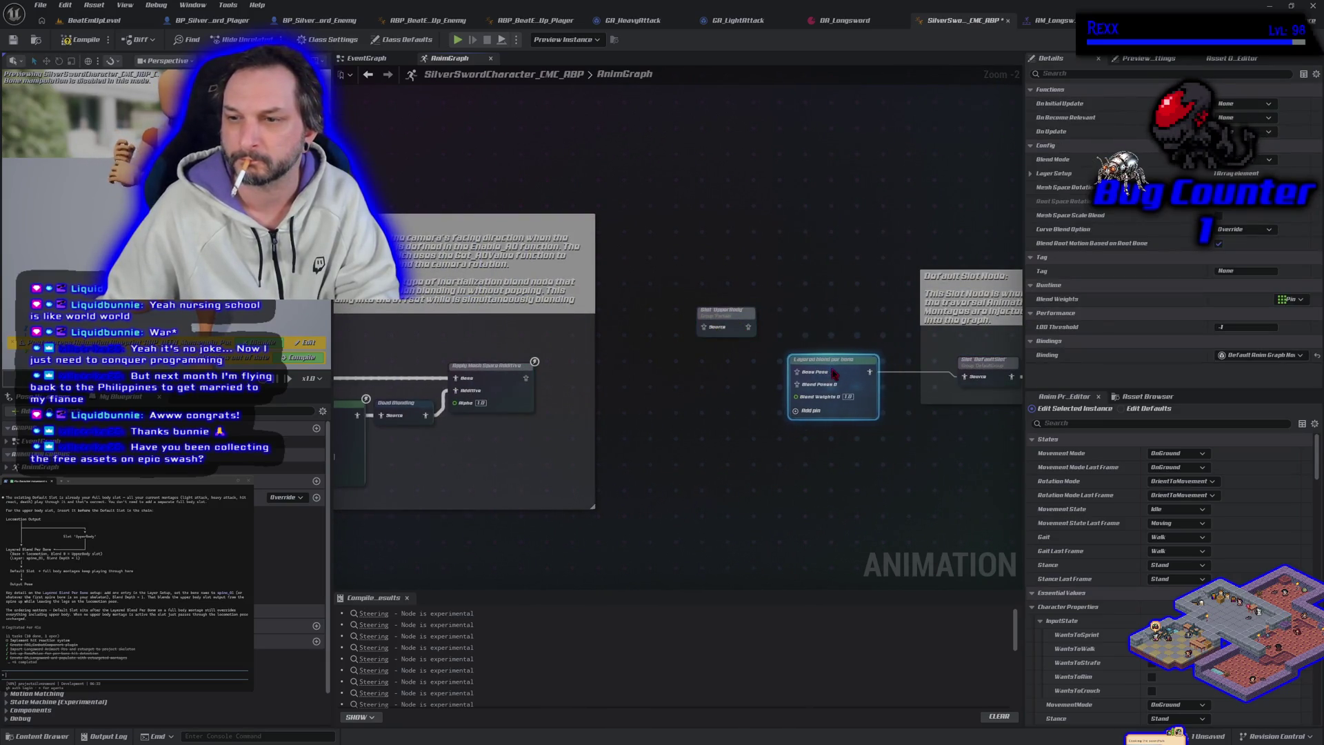
pyautogui.moveTo(688, 396); pyautogui.dragTo(597, 407)
pyautogui.scroll(1, 597, 406)
pyautogui.moveTo(634, 312); pyautogui.dragTo(644, 396)
# Route the Apply Mesh Space Additive output into the Slot UpperBody node's Source.
pyautogui.moveTo(416, 386); pyautogui.dragTo(726, 380)
pyautogui.keyDown('alt'); pyautogui.click(416, 386); pyautogui.keyUp('alt')
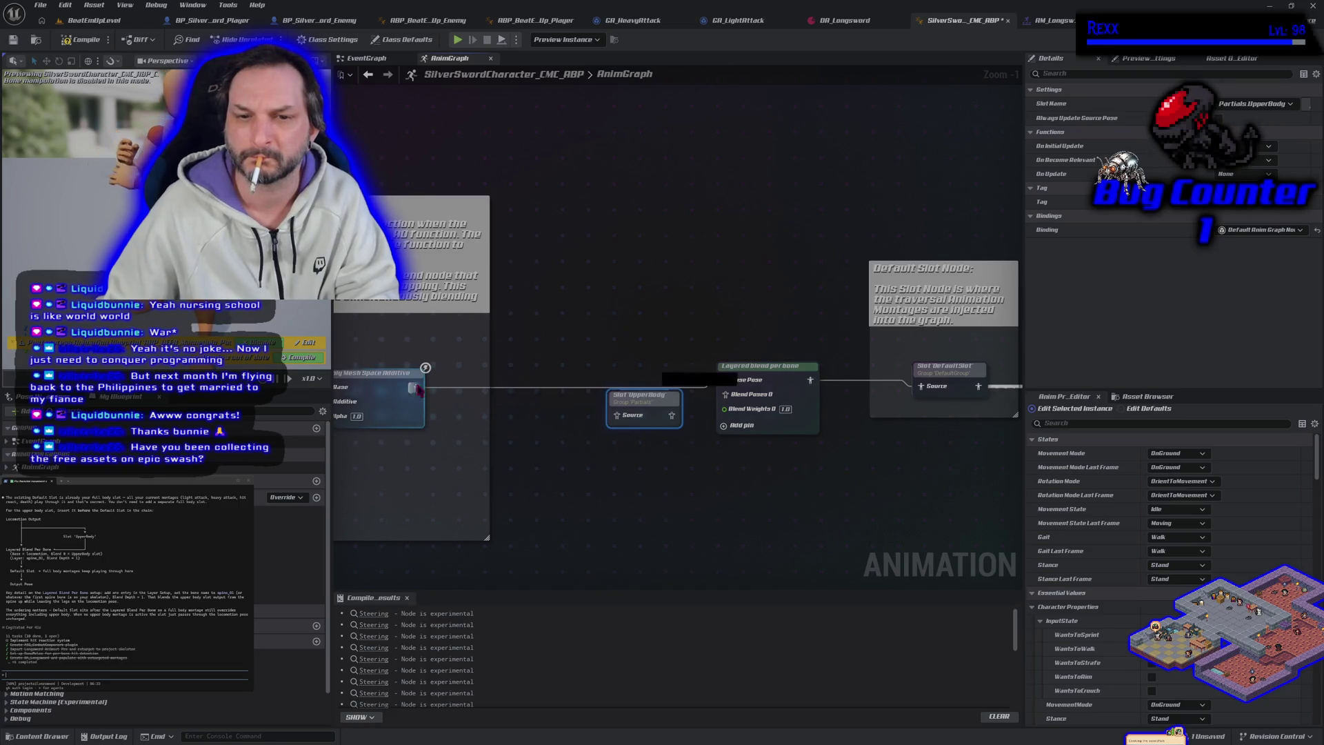
pyautogui.moveTo(416, 387); pyautogui.dragTo(616, 416)
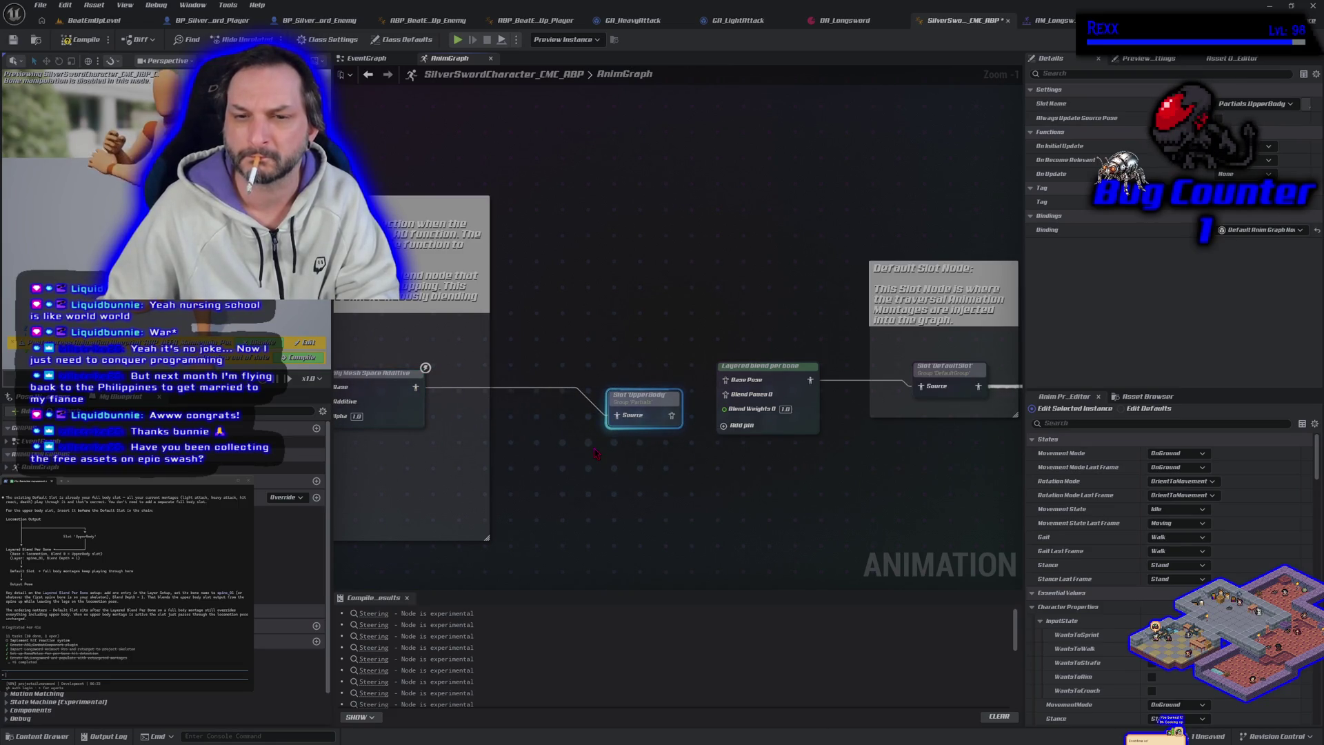
pyautogui.keyDown('alt'); pyautogui.click(614, 417); pyautogui.keyUp('alt')
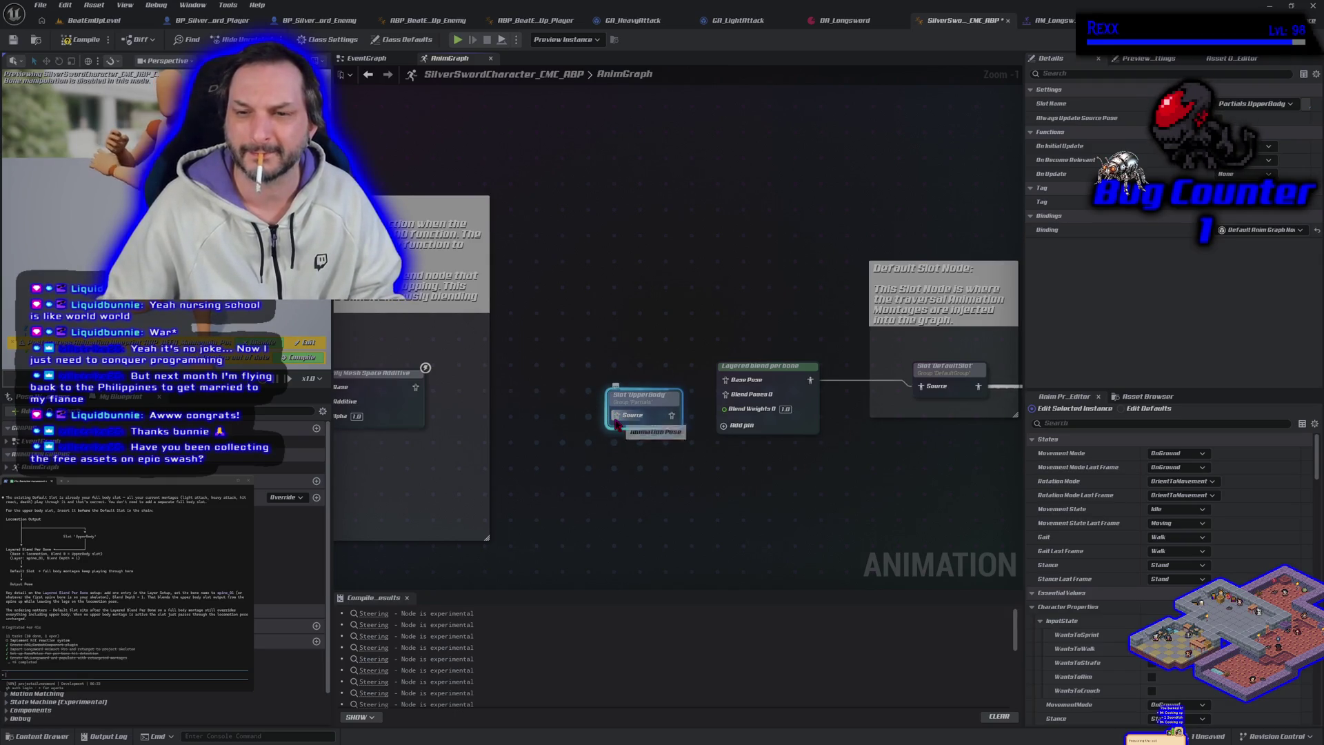
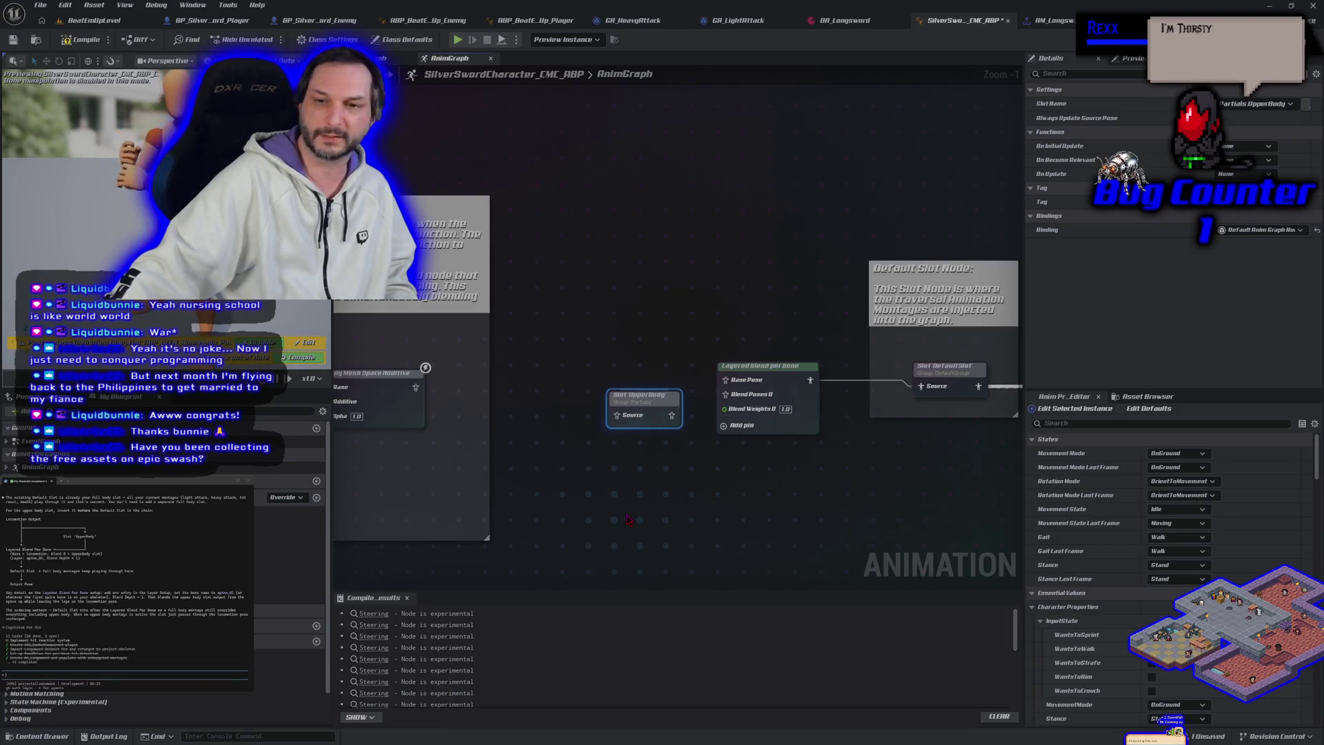
# Pan the AnimGraph over to the Apply Mesh Space Additive node.
pyautogui.scroll(1, 560, 491)
pyautogui.moveTo(679, 473)
pyautogui.mouseDown()
pyautogui.moveTo(560, 491)
pyautogui.moveTo(657, 518)
pyautogui.mouseUp()
pyautogui.click(560, 491)
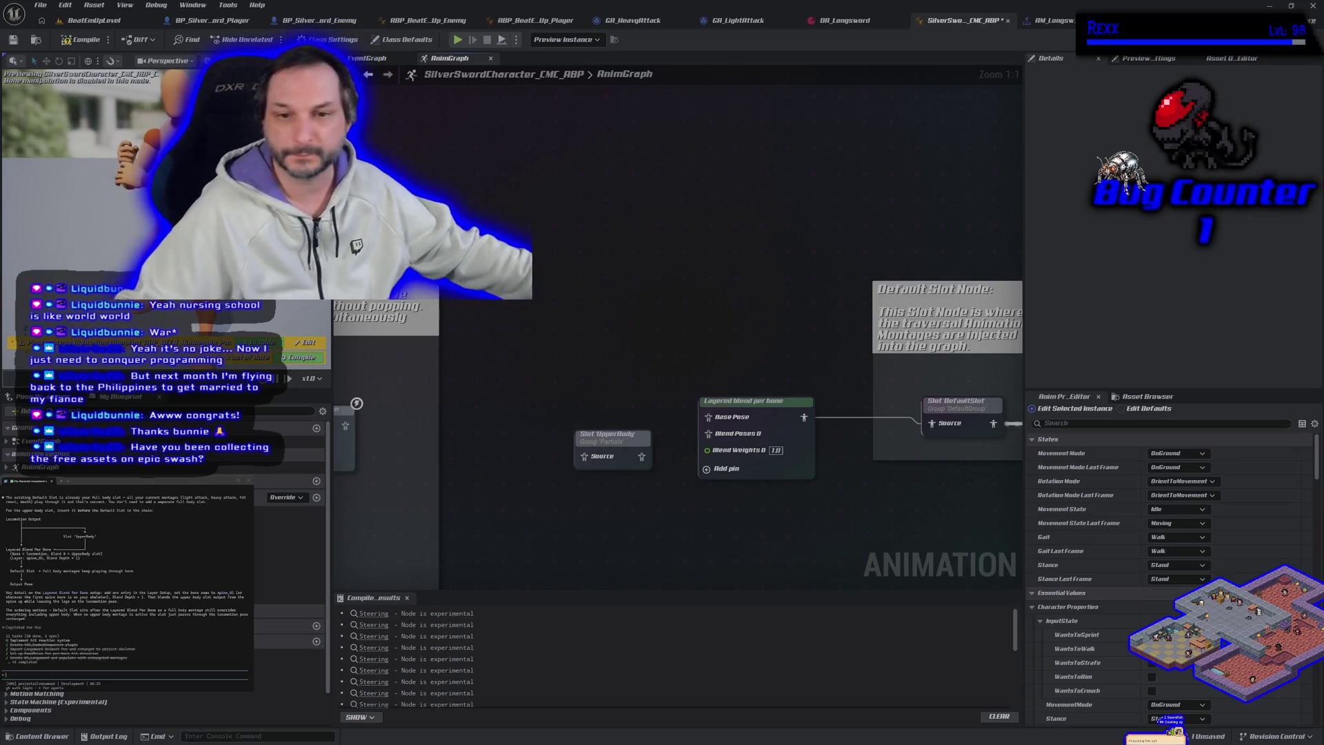
pyautogui.moveTo(371, 434); pyautogui.dragTo(624, 402)
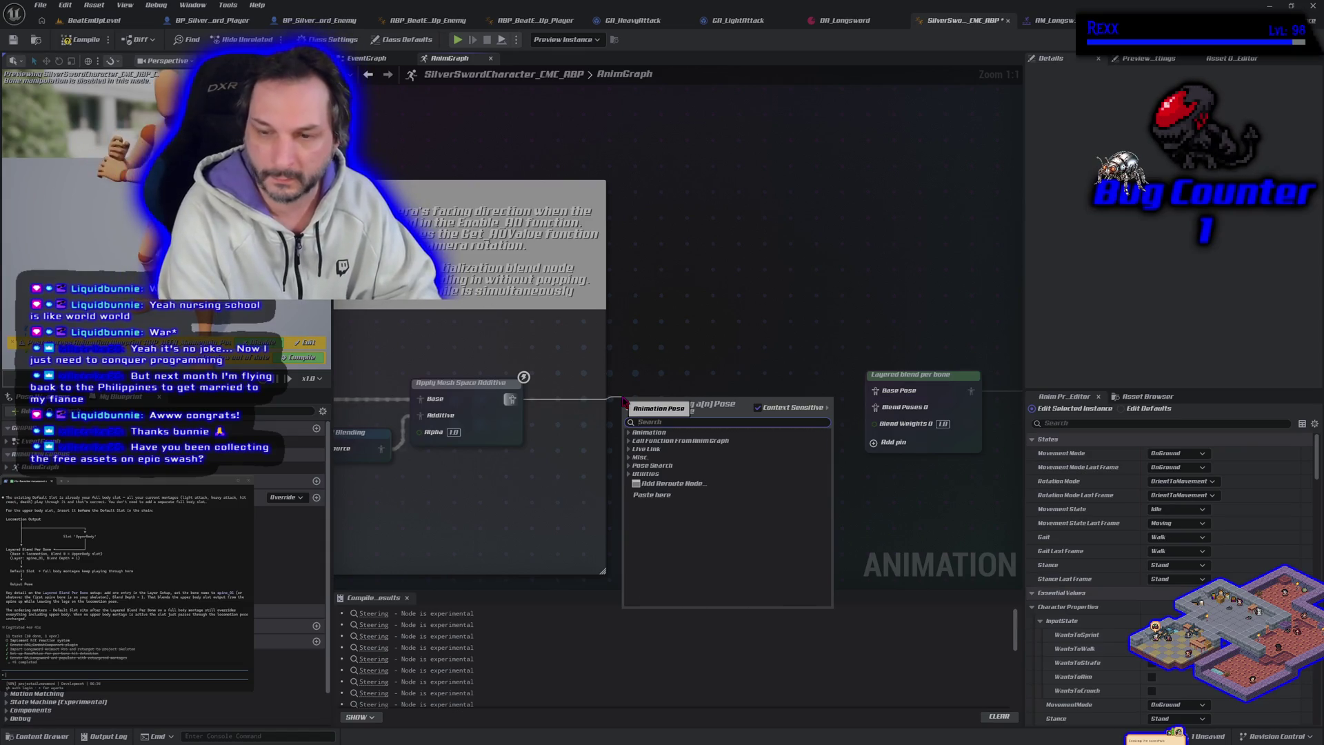
# Add a Save cached pose node named Locomotion on the Apply Mesh Space Additive output.
pyautogui.write('cache')
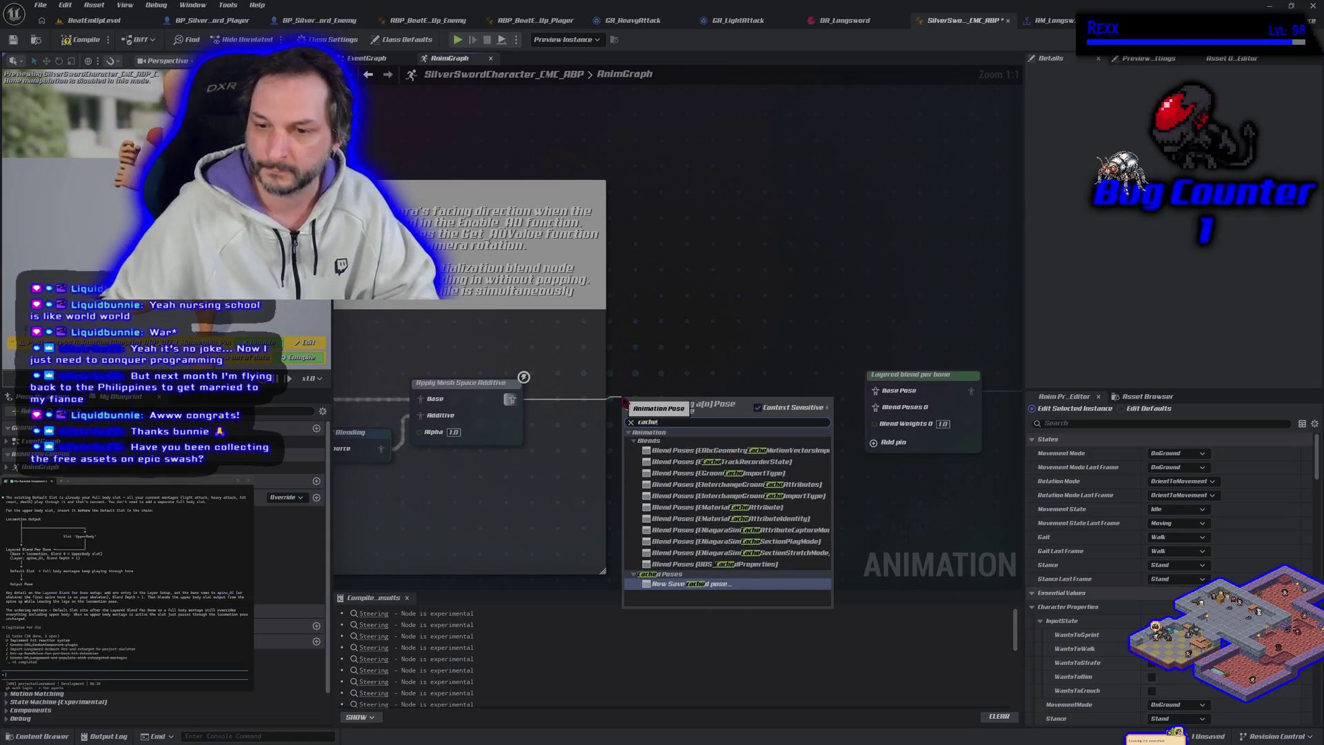
pyautogui.click(718, 584)
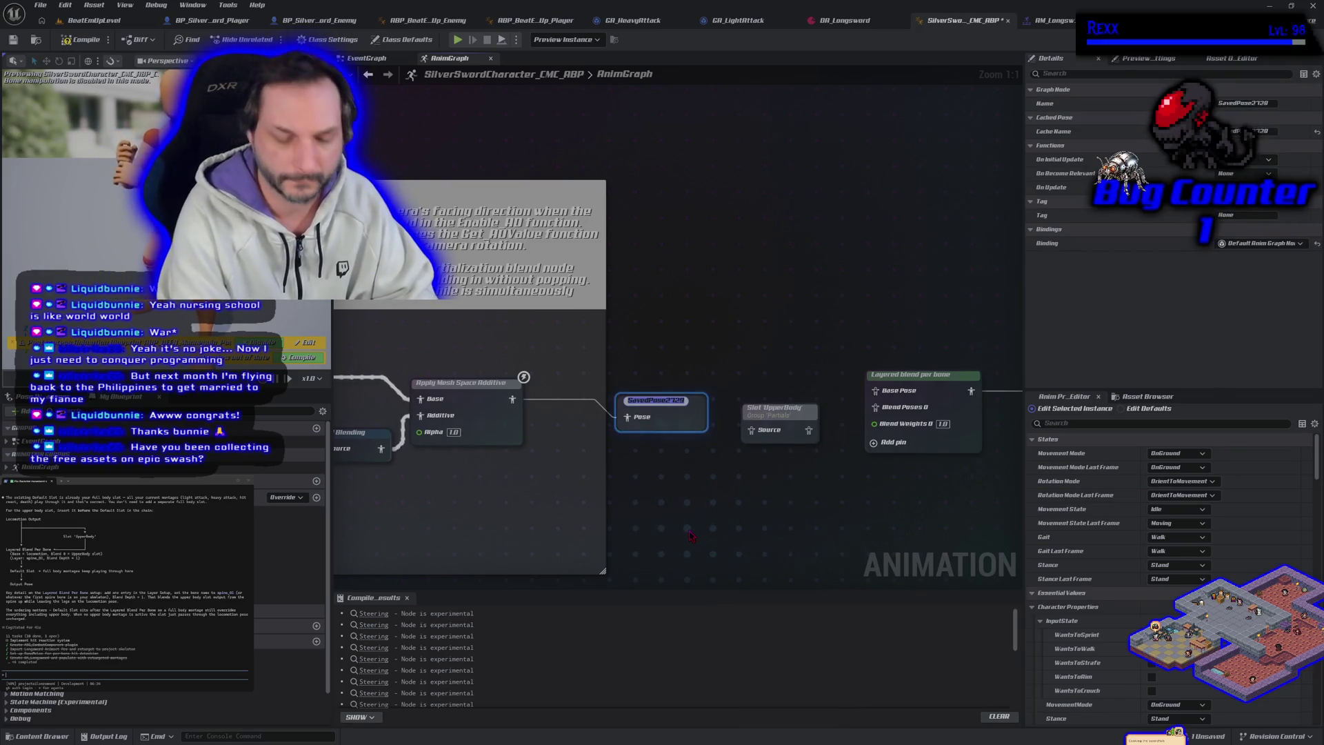
pyautogui.write('Locomotion')
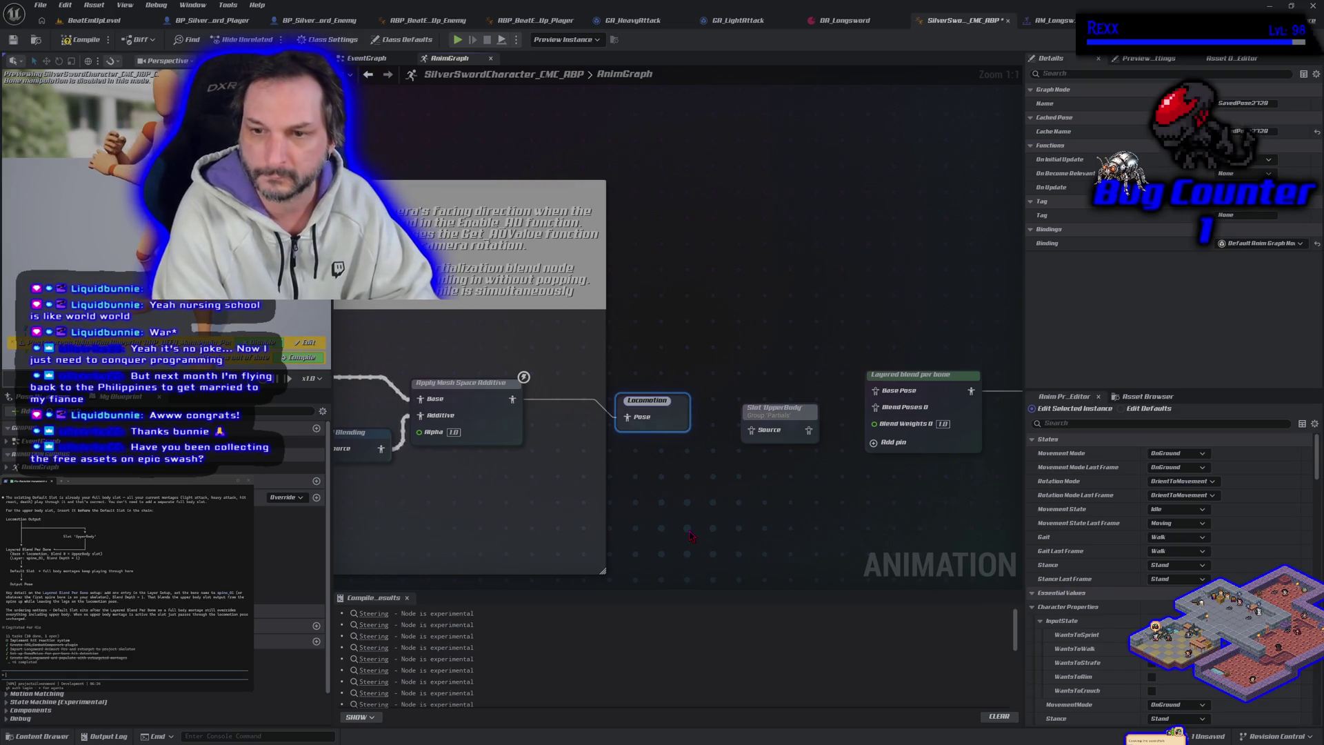
pyautogui.press('Return')
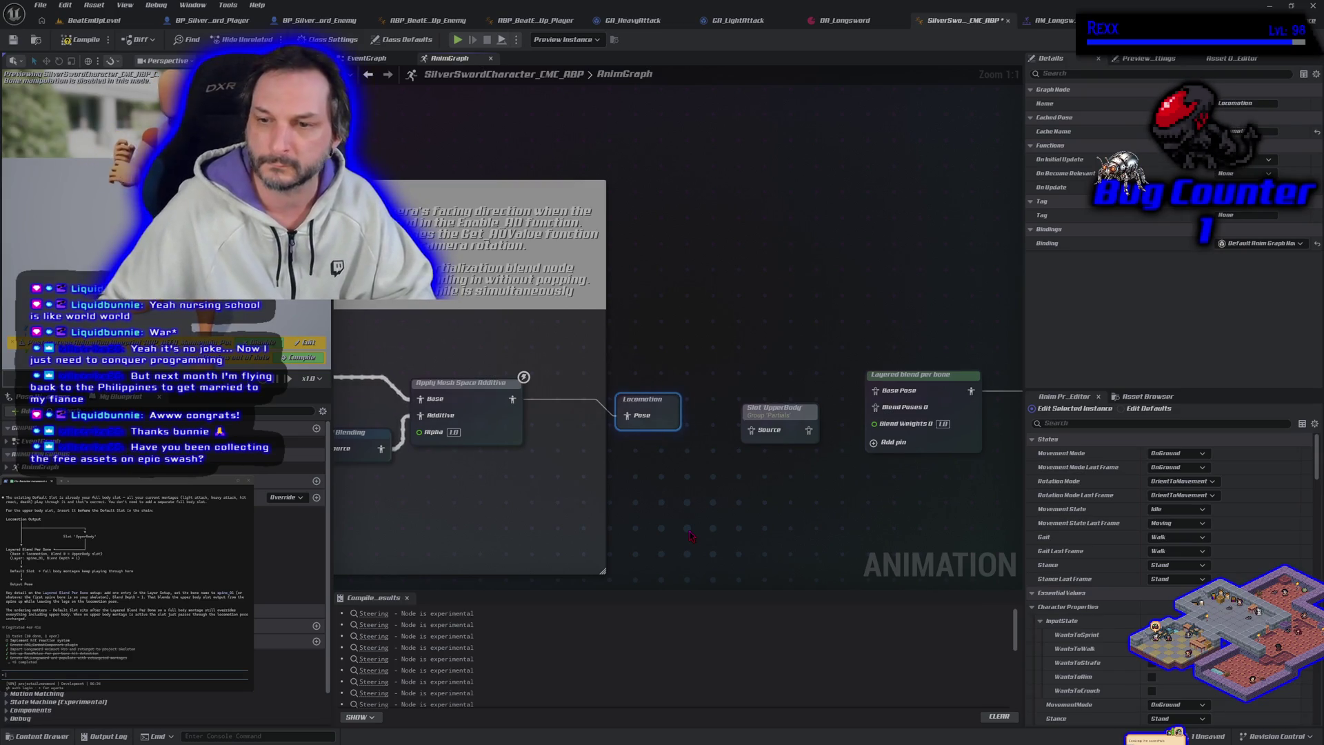
pyautogui.moveTo(691, 535); pyautogui.dragTo(602, 495)
# Add a Use cached pose 'Locomotion' node and paste a duplicate of it.
pyautogui.rightClick(604, 457)
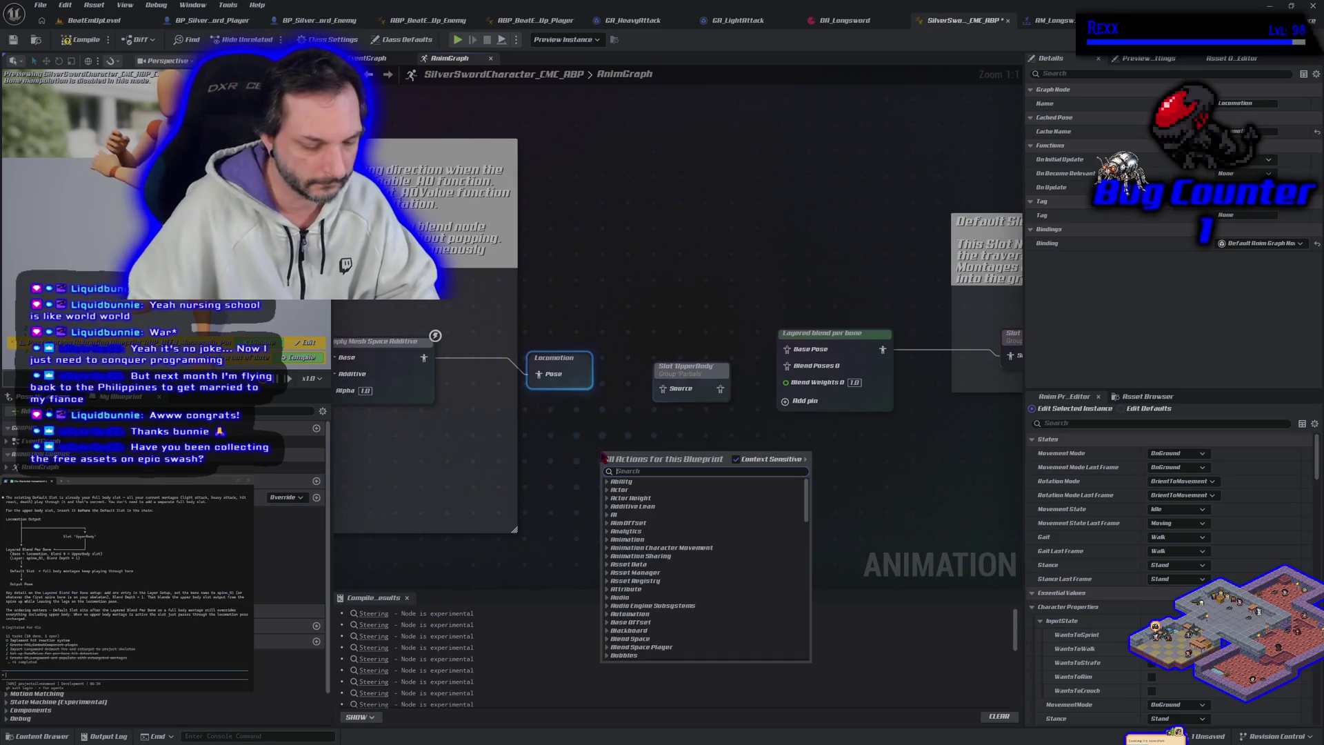
pyautogui.write('locomotion')
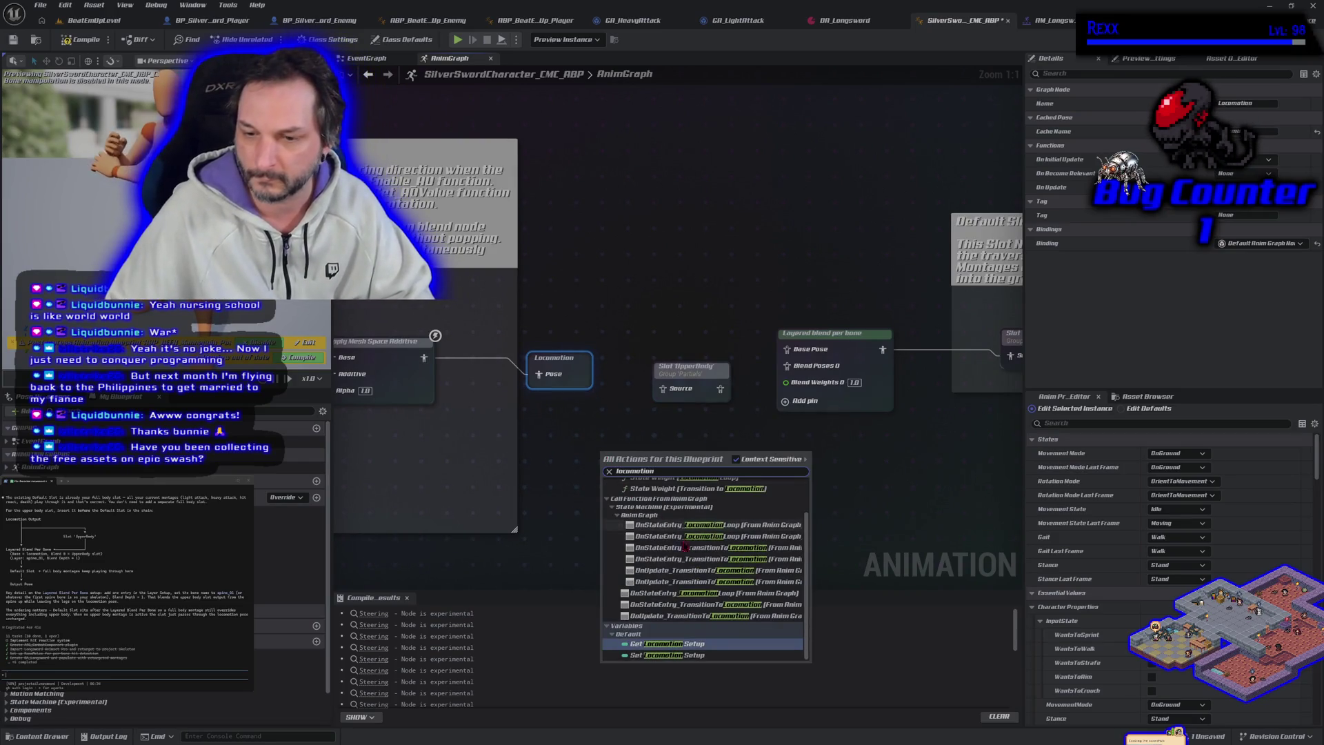
pyautogui.scroll(3, 685, 546)
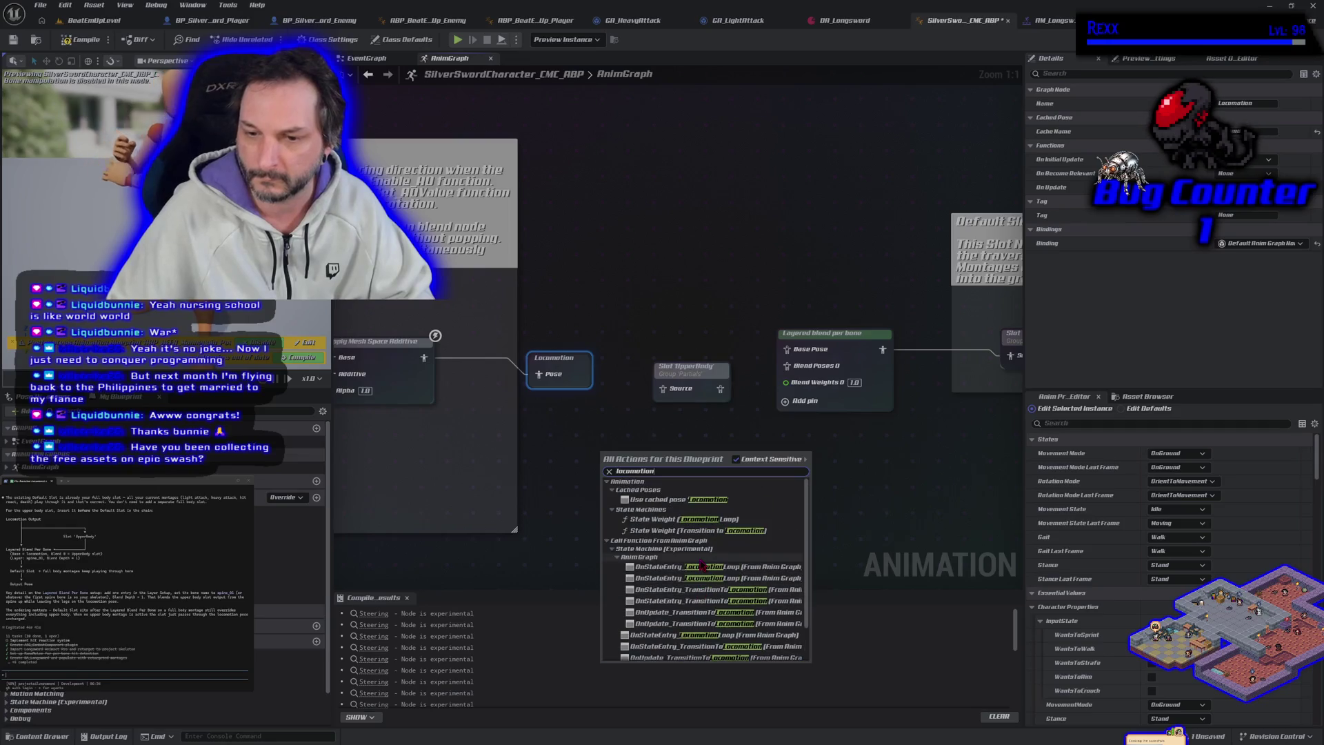
pyautogui.click(674, 497)
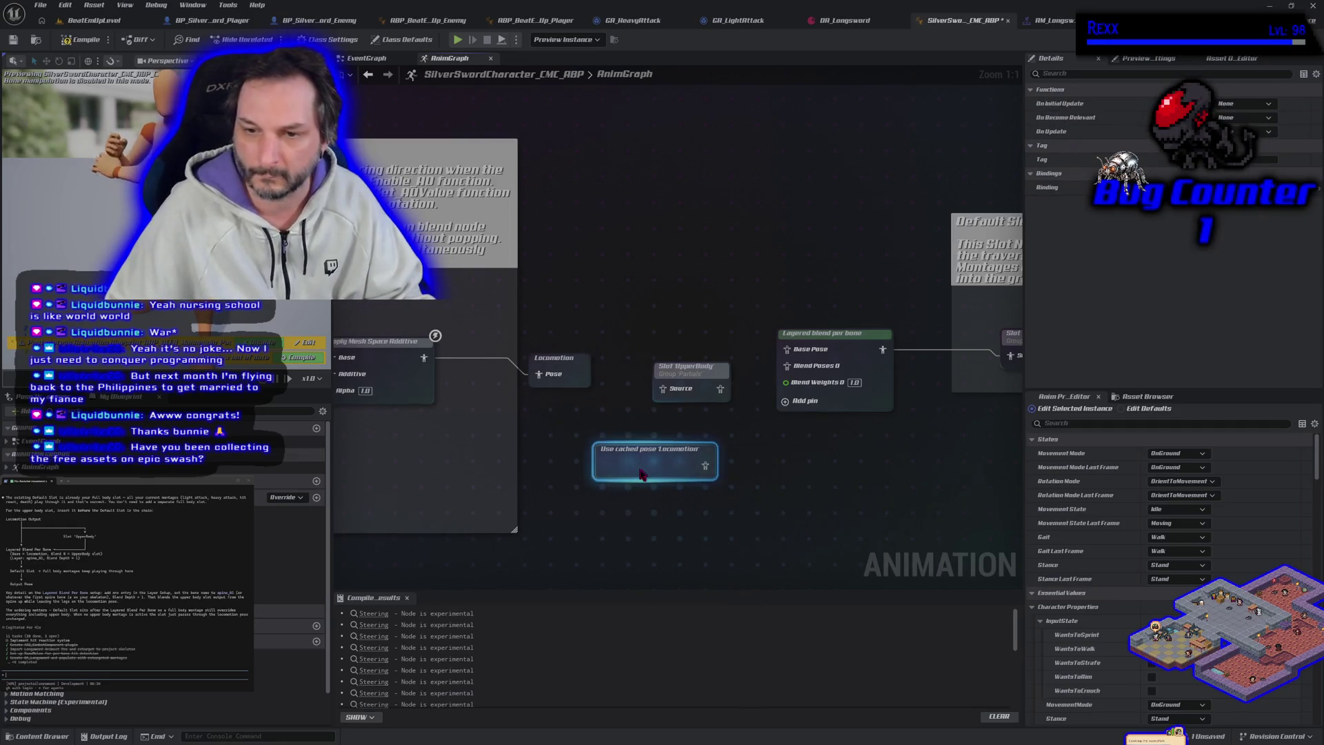
pyautogui.hotkey('ctrl', 'c')
pyautogui.hotkey('ctrl', 'v')
# Arrange both Locomotion cached pose nodes beside Slot UpperBody and Layered blend per bone.
pyautogui.moveTo(642, 528); pyautogui.dragTo(618, 519)
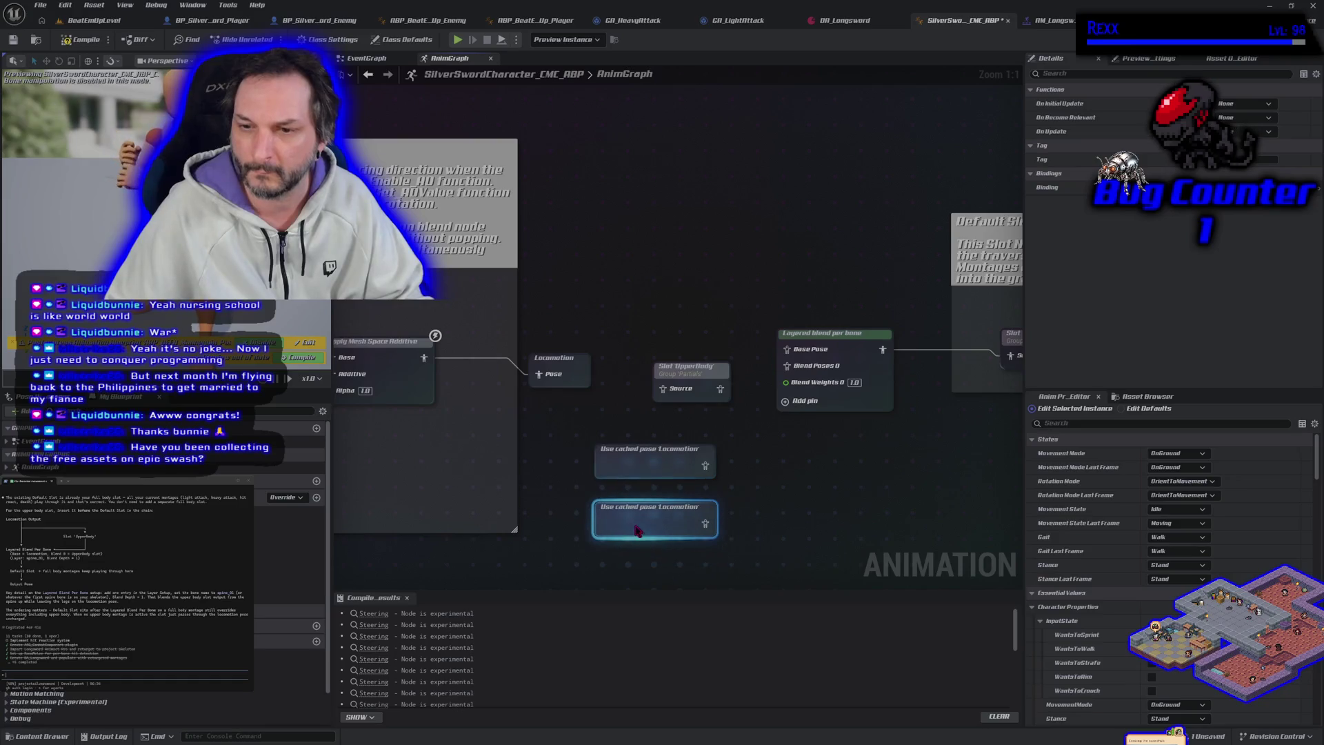
pyautogui.moveTo(631, 453)
pyautogui.mouseDown()
pyautogui.moveTo(649, 320)
pyautogui.moveTo(787, 349)
pyautogui.mouseUp()
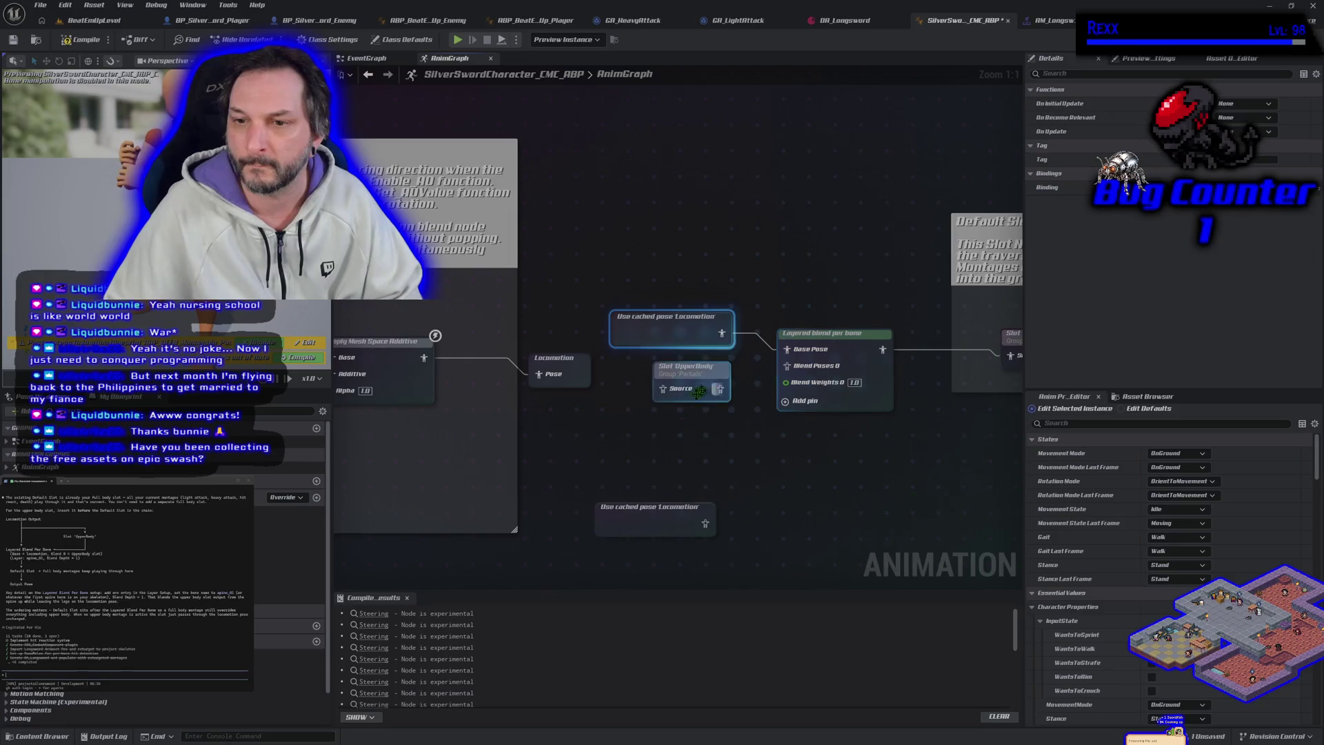
pyautogui.moveTo(652, 511)
pyautogui.mouseDown()
pyautogui.moveTo(593, 369)
pyautogui.moveTo(668, 367)
pyautogui.mouseUp()
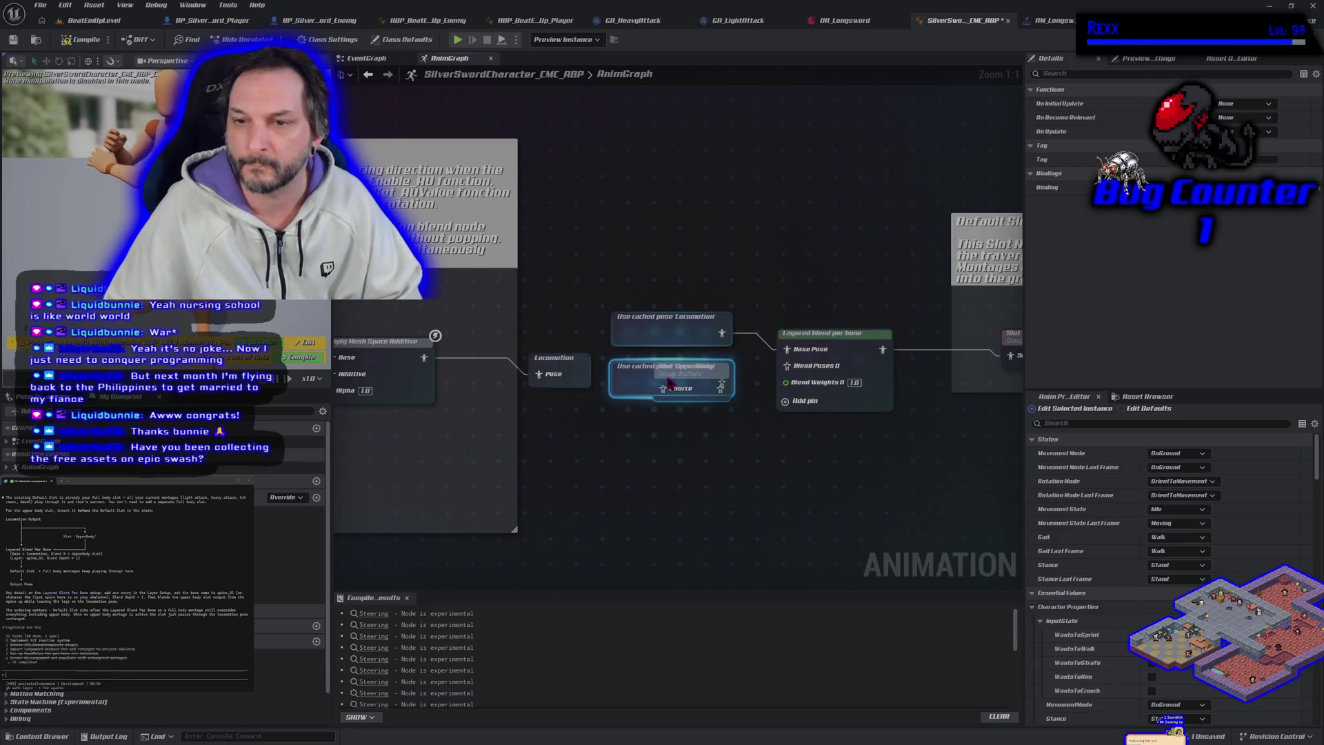
pyautogui.moveTo(775, 530); pyautogui.dragTo(665, 503)
pyautogui.moveTo(744, 345)
pyautogui.mouseDown()
pyautogui.moveTo(797, 343)
pyautogui.moveTo(781, 343)
pyautogui.mouseUp()
pyautogui.click(617, 390)
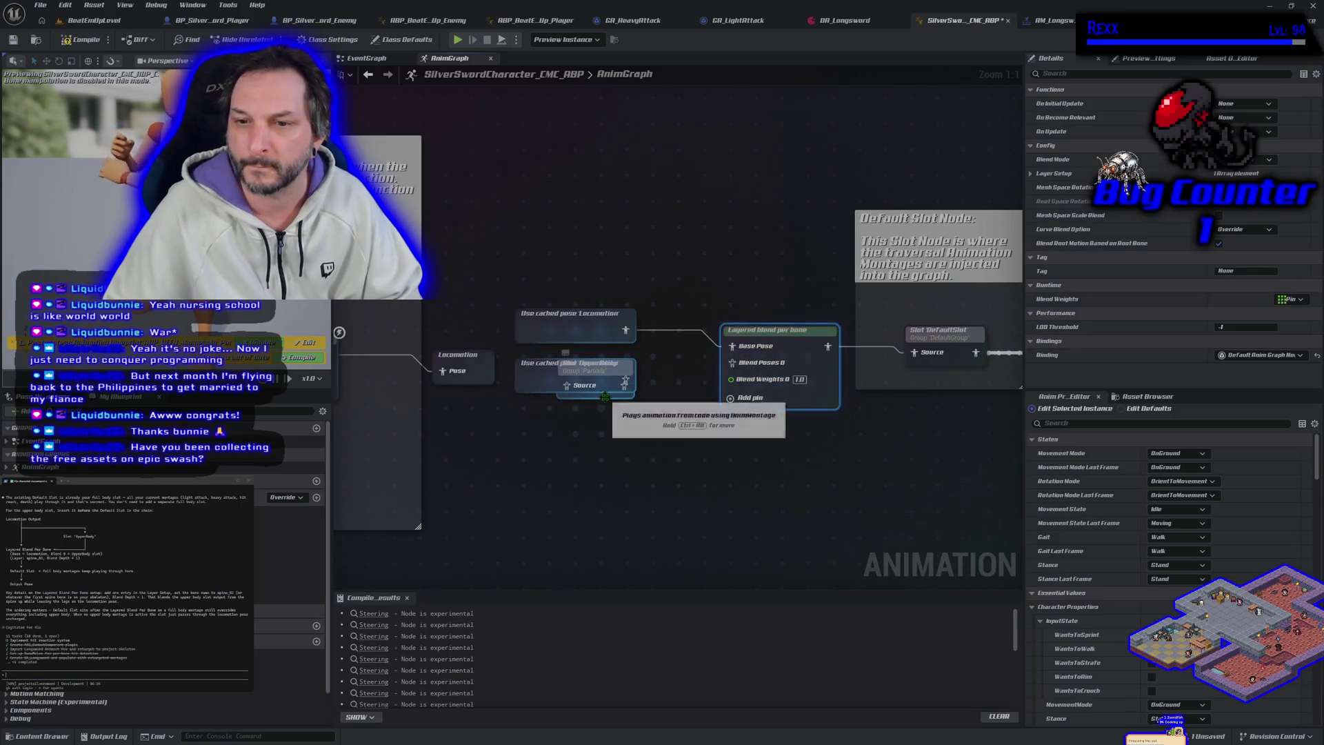
# Wire Slot UpperBody and align it with the cached poses and Layered blend per bone.
pyautogui.moveTo(622, 397); pyautogui.dragTo(693, 400)
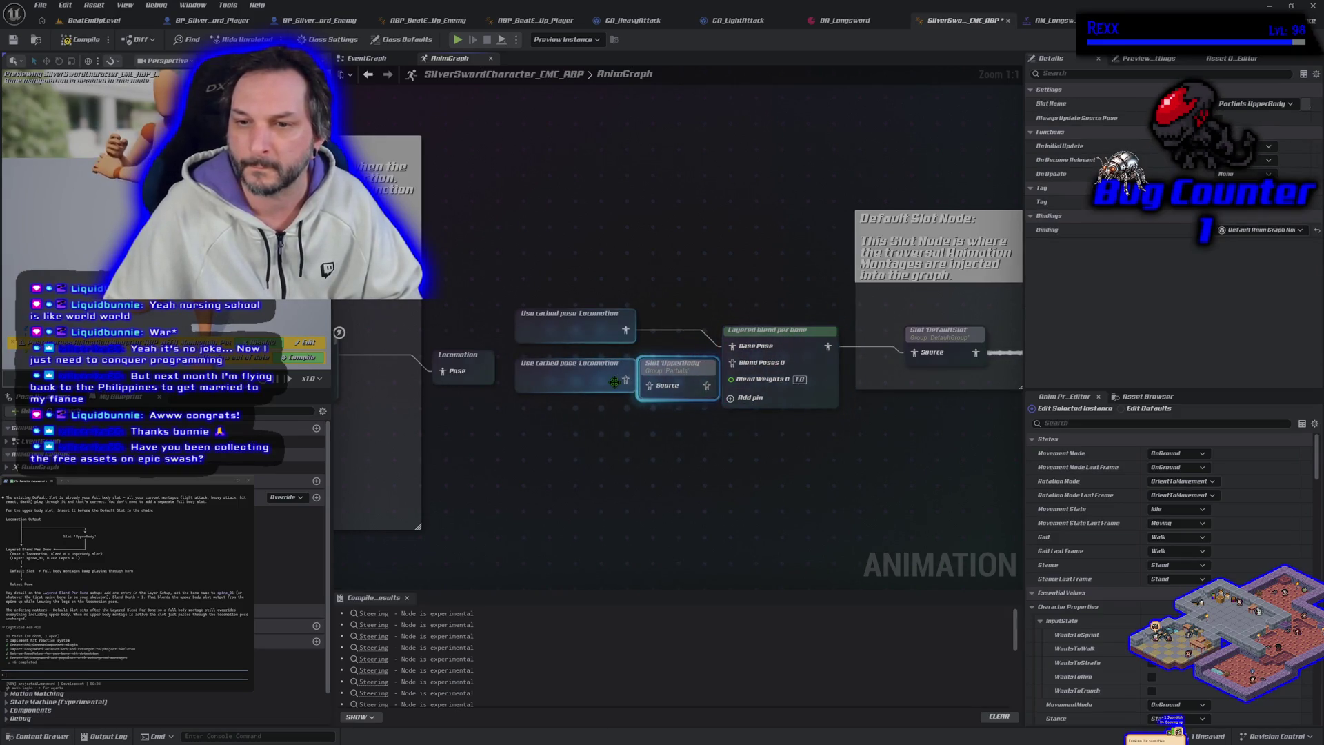
pyautogui.moveTo(707, 393)
pyautogui.mouseDown()
pyautogui.moveTo(731, 407)
pyautogui.moveTo(718, 417)
pyautogui.moveTo(590, 388)
pyautogui.mouseUp()
pyautogui.scroll(-1, 717, 418)
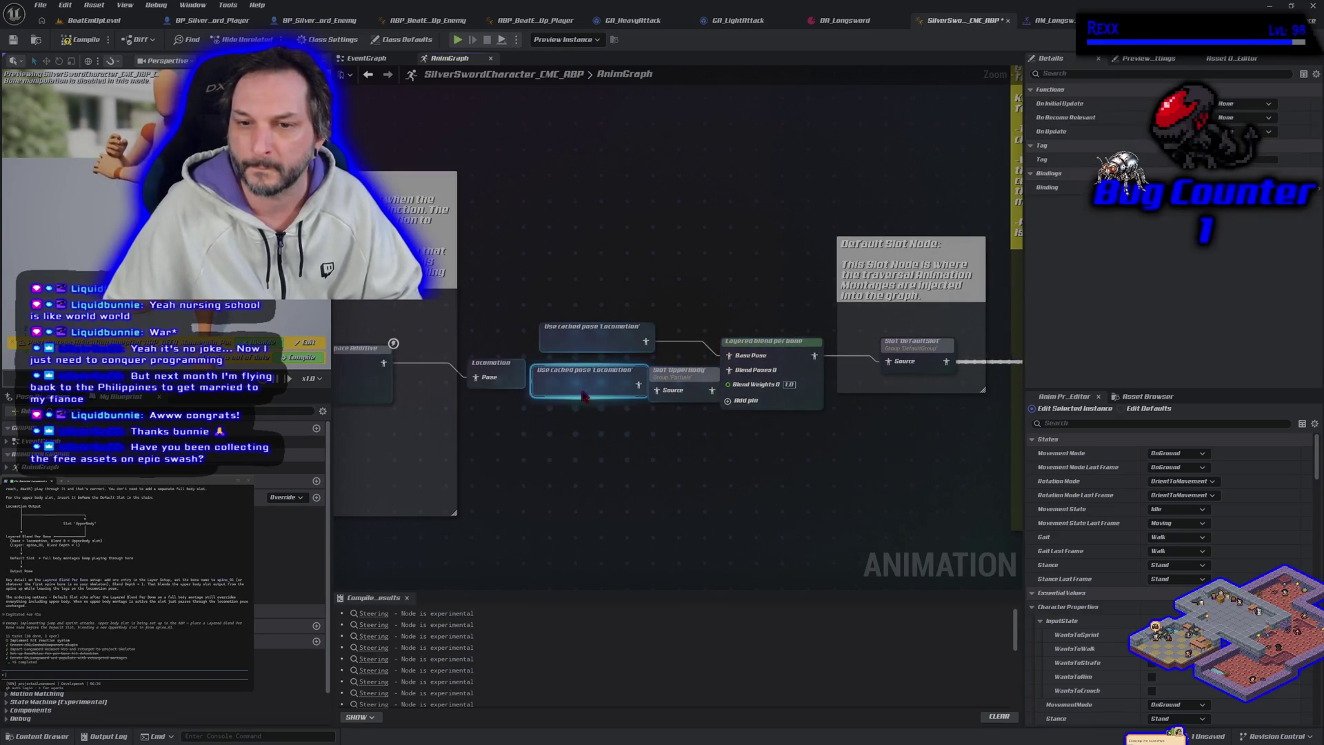
pyautogui.click(578, 341)
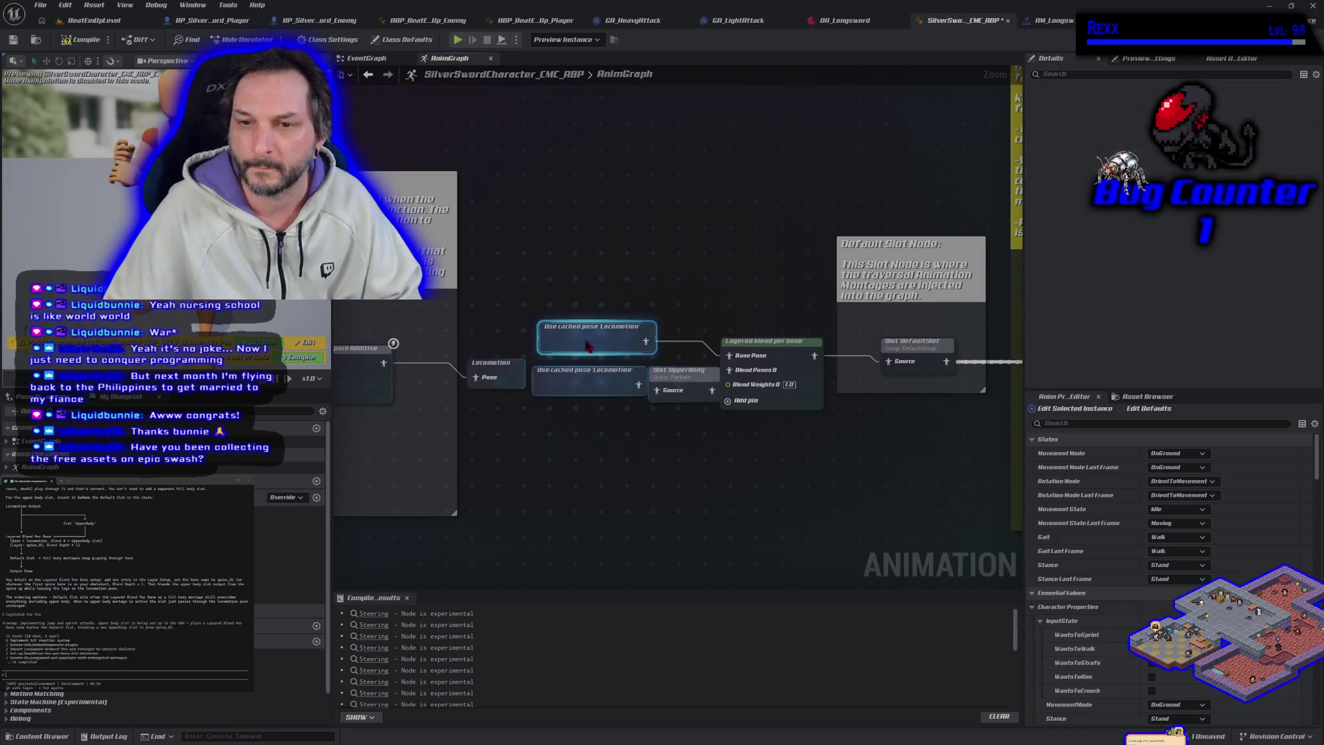
pyautogui.click(578, 383)
pyautogui.moveTo(551, 375); pyautogui.dragTo(494, 359)
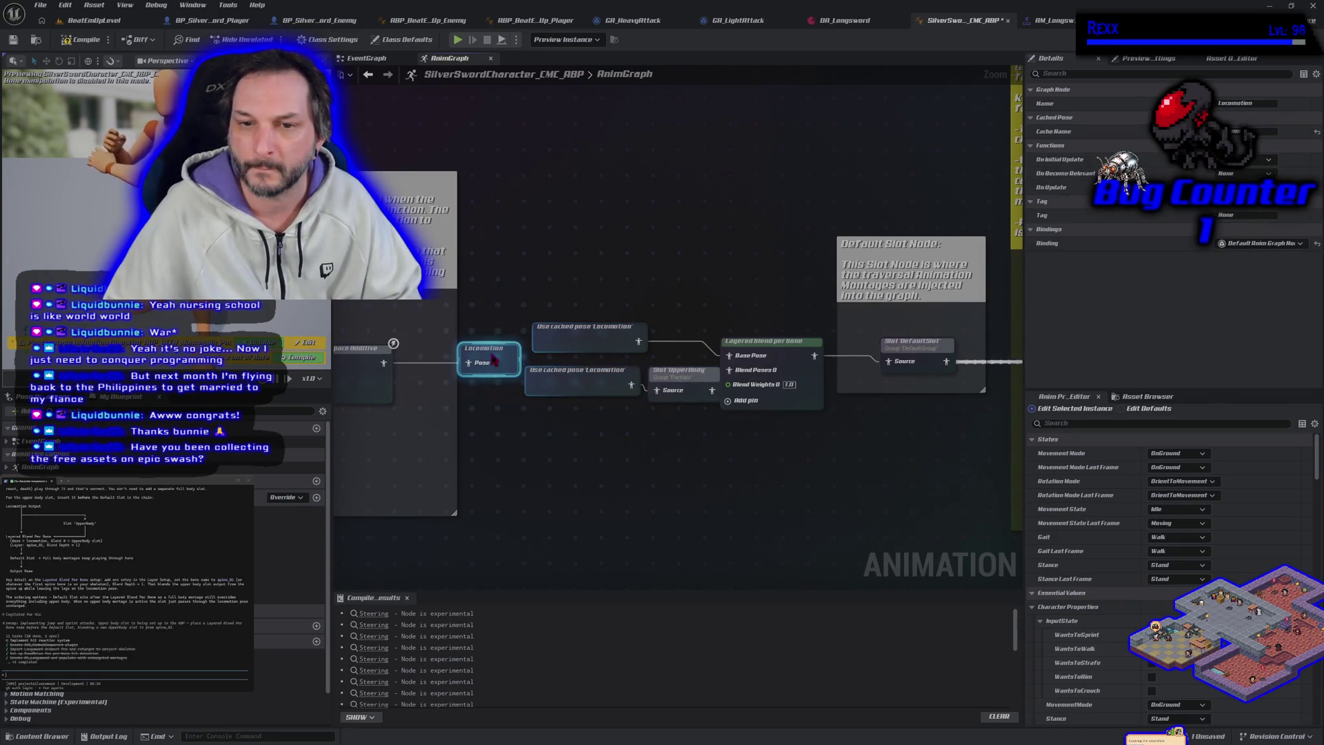
pyautogui.moveTo(586, 336); pyautogui.dragTo(577, 337)
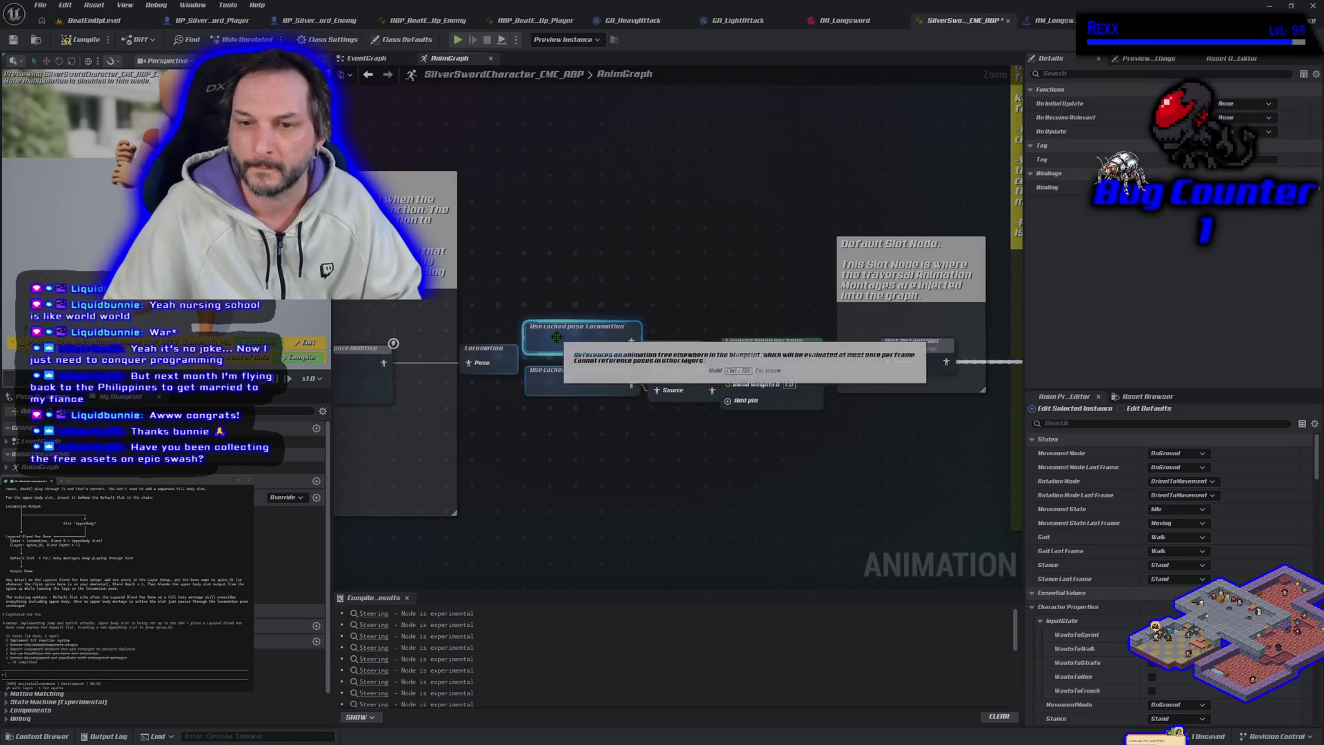
pyautogui.moveTo(689, 381); pyautogui.dragTo(682, 372)
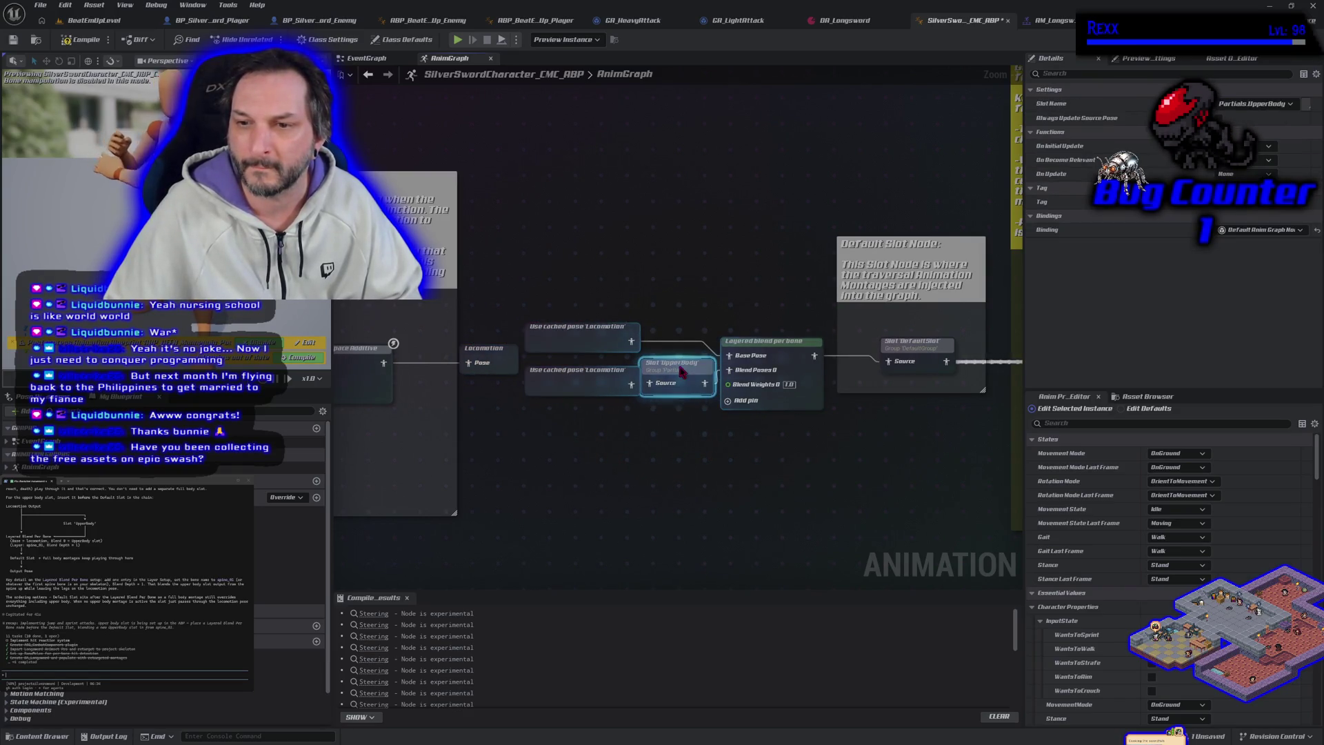
pyautogui.moveTo(766, 341); pyautogui.dragTo(773, 343)
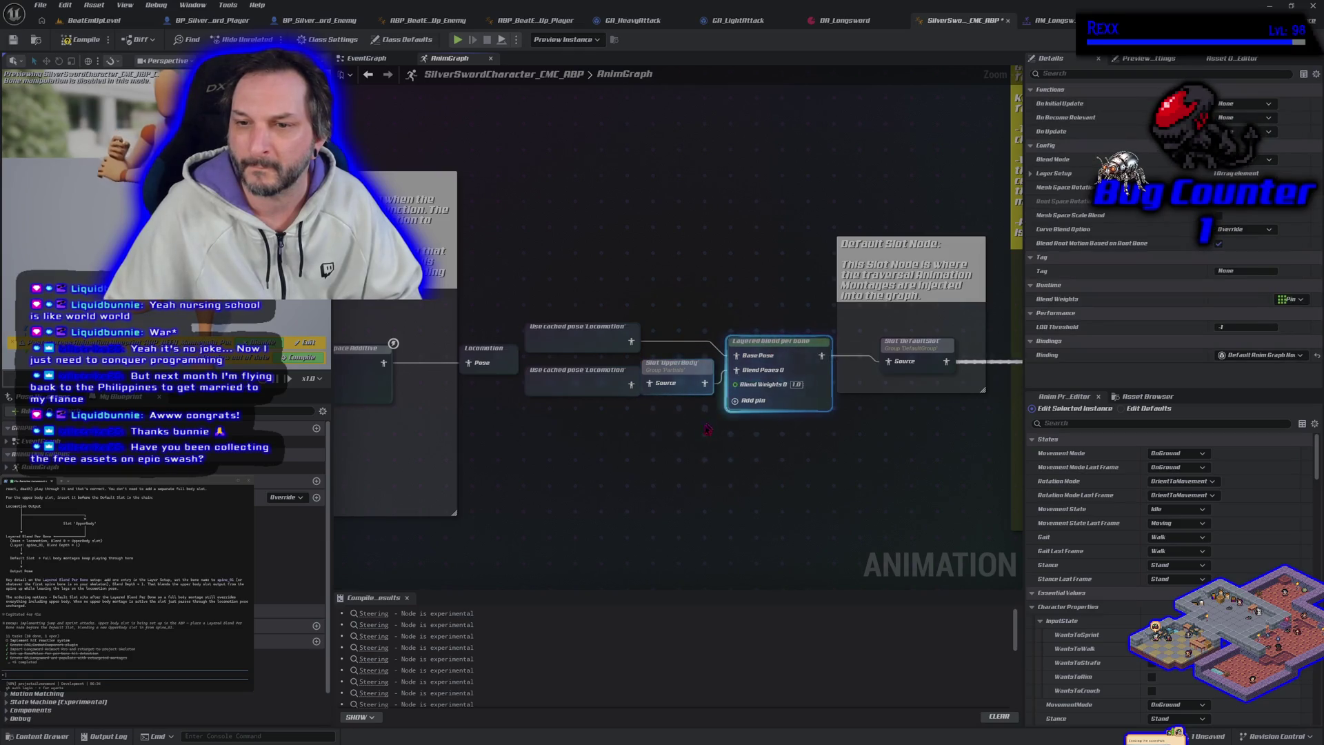
pyautogui.moveTo(675, 378); pyautogui.dragTo(682, 378)
pyautogui.click(680, 440)
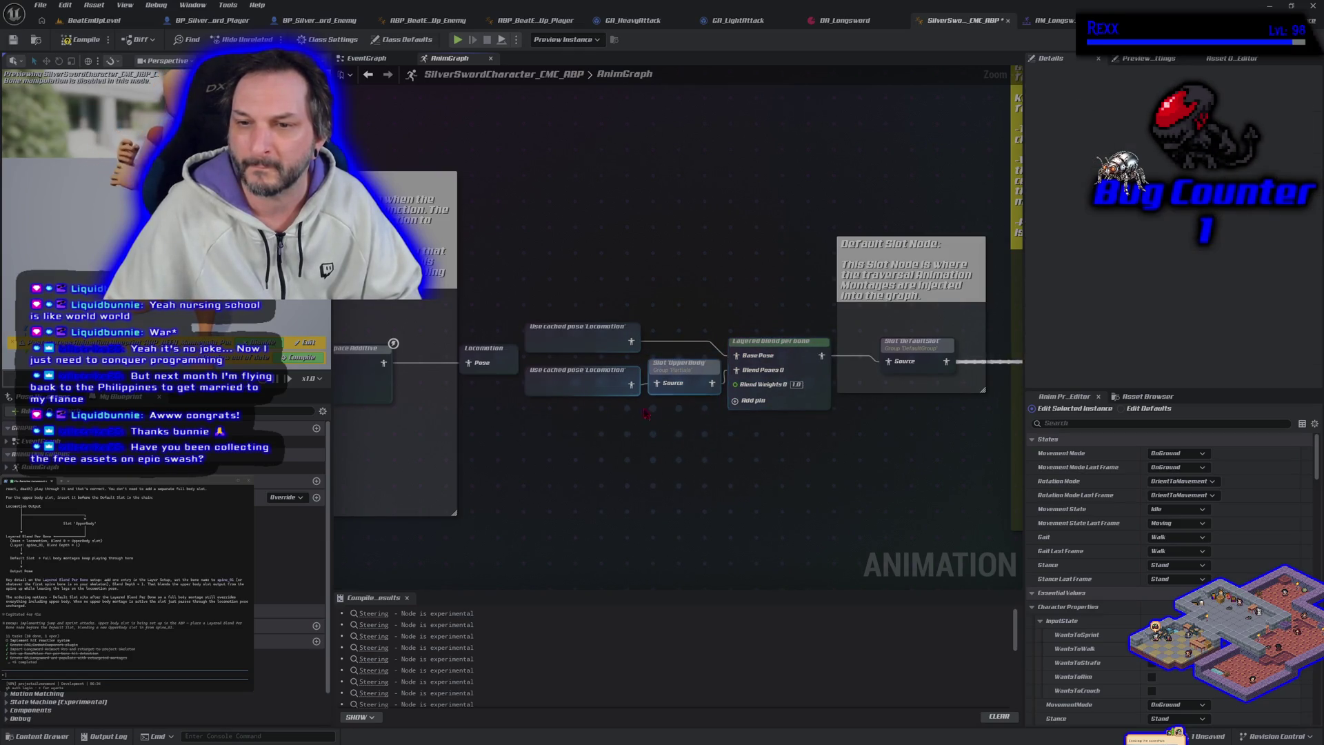
# Group those nodes in a comment titled 'Upperbody Slot Blend'.
pyautogui.moveTo(497, 310)
pyautogui.mouseDown()
pyautogui.moveTo(627, 393)
pyautogui.moveTo(751, 417)
pyautogui.moveTo(737, 451)
pyautogui.mouseUp()
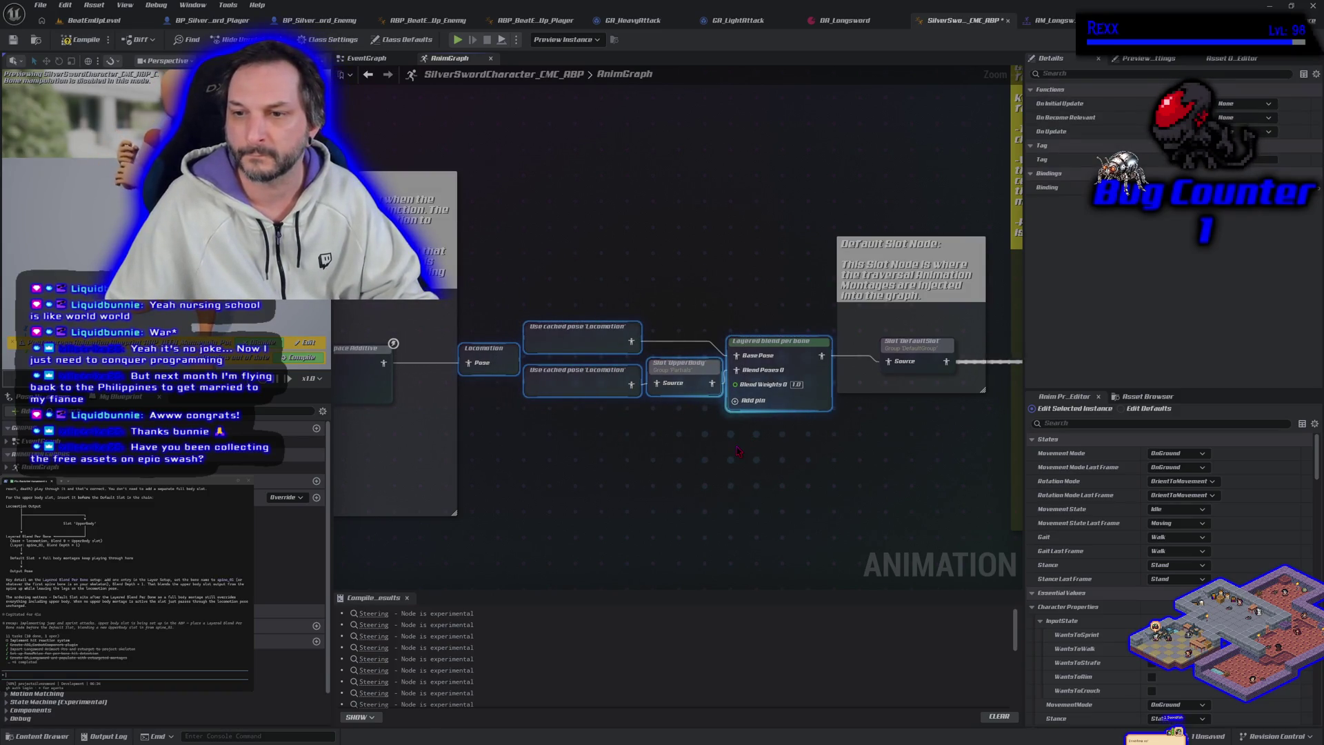
pyautogui.write('c')
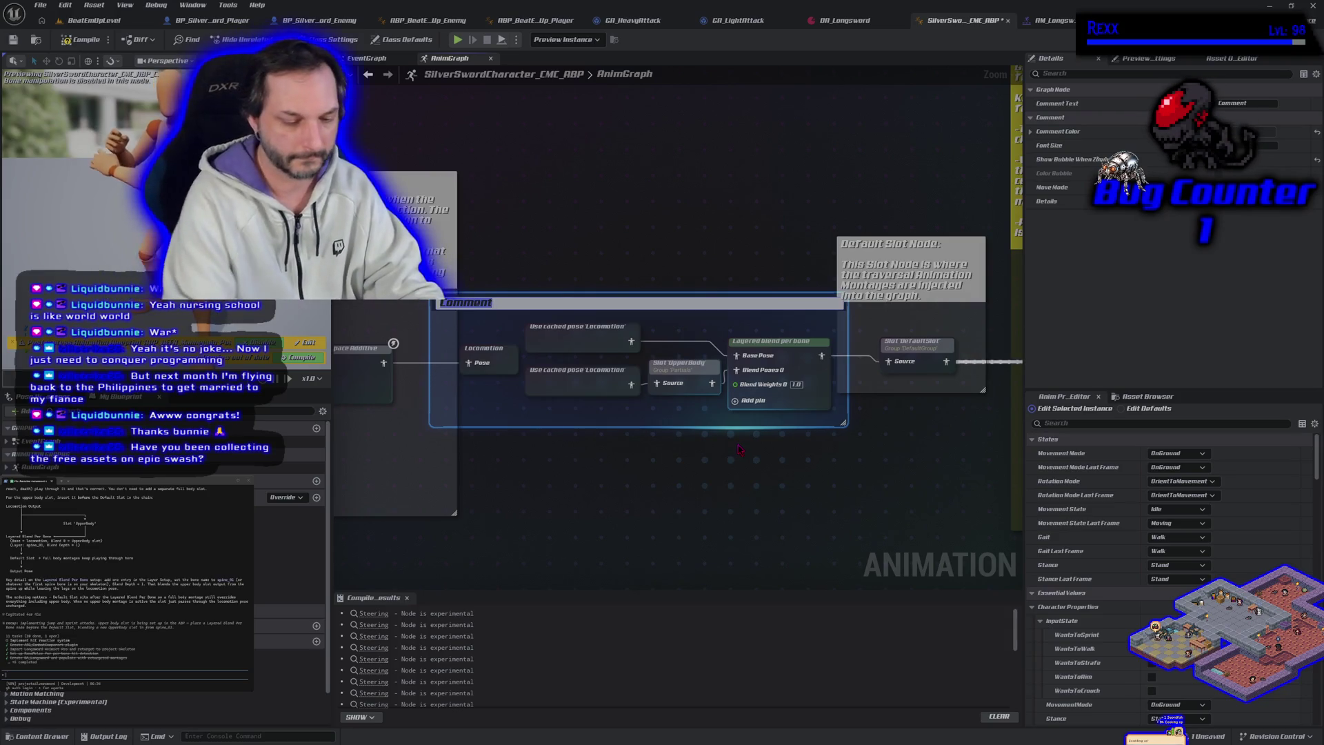
pyautogui.write('Upperbody Slot Blend')
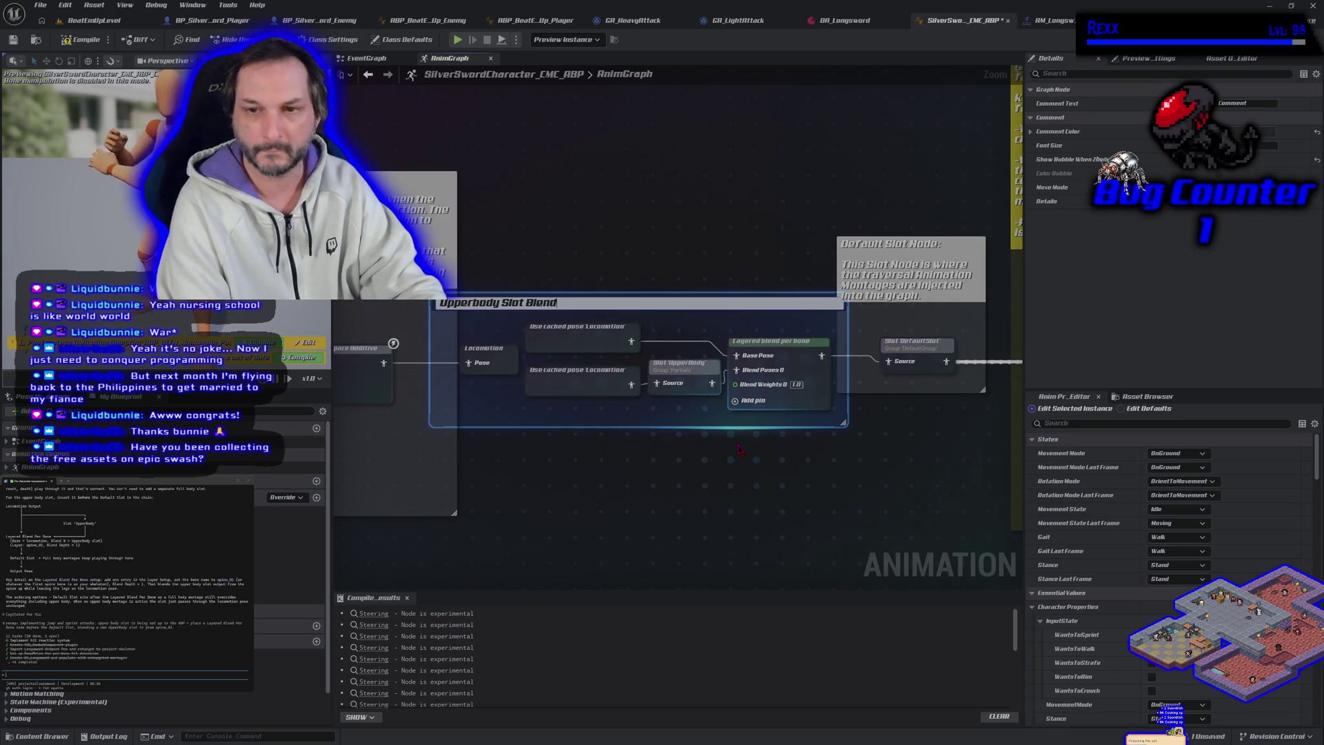
pyautogui.press('Return')
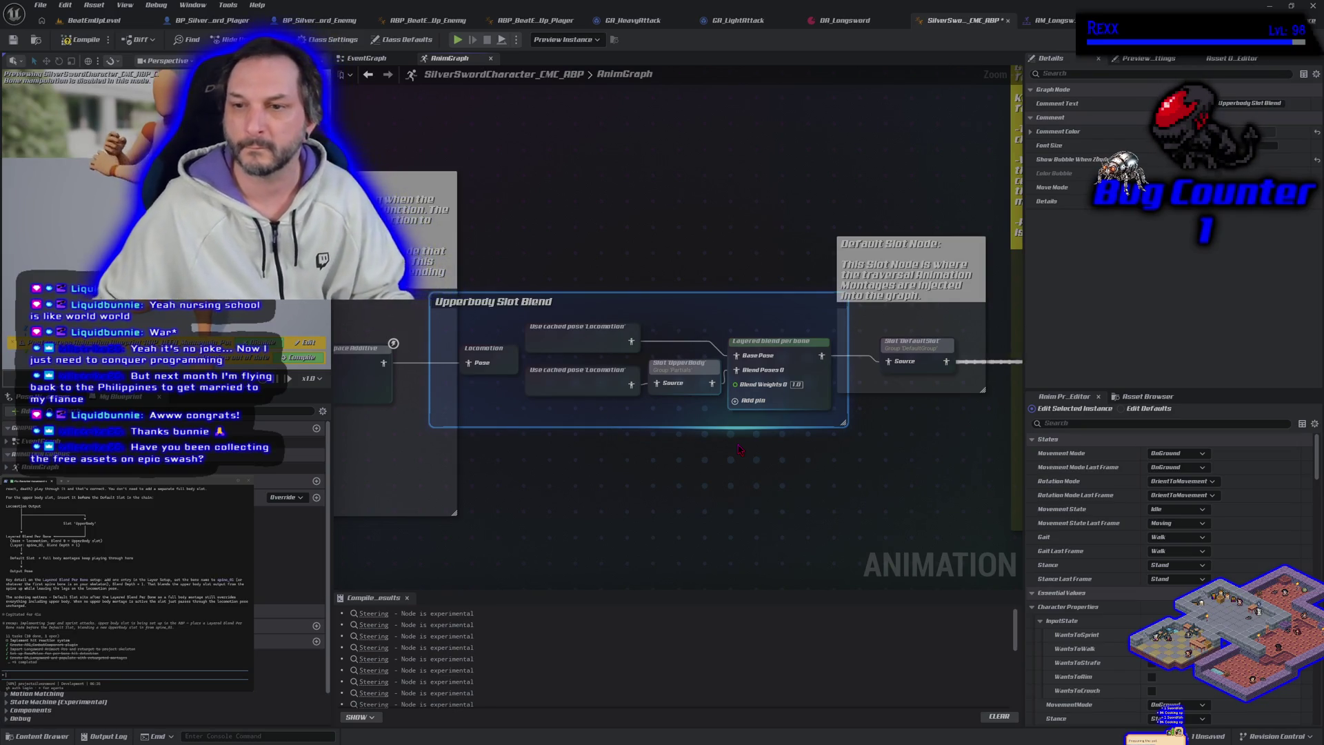
pyautogui.scroll(-6, 738, 449)
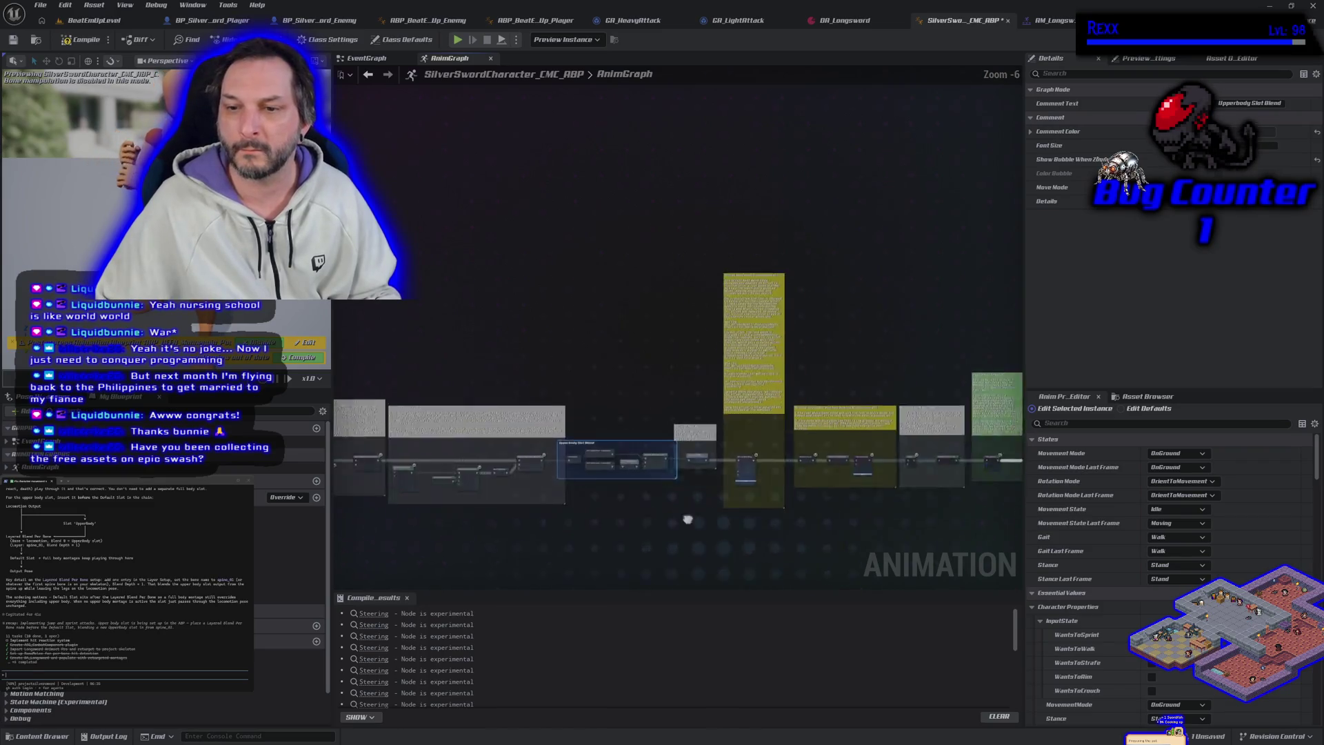
# Reposition the node chain so the Upperbody Slot Blend group sits just before Default Slot.
pyautogui.moveTo(687, 519); pyautogui.dragTo(514, 470)
pyautogui.moveTo(520, 179)
pyautogui.mouseDown()
pyautogui.moveTo(724, 448)
pyautogui.moveTo(855, 491)
pyautogui.moveTo(879, 485)
pyautogui.mouseUp()
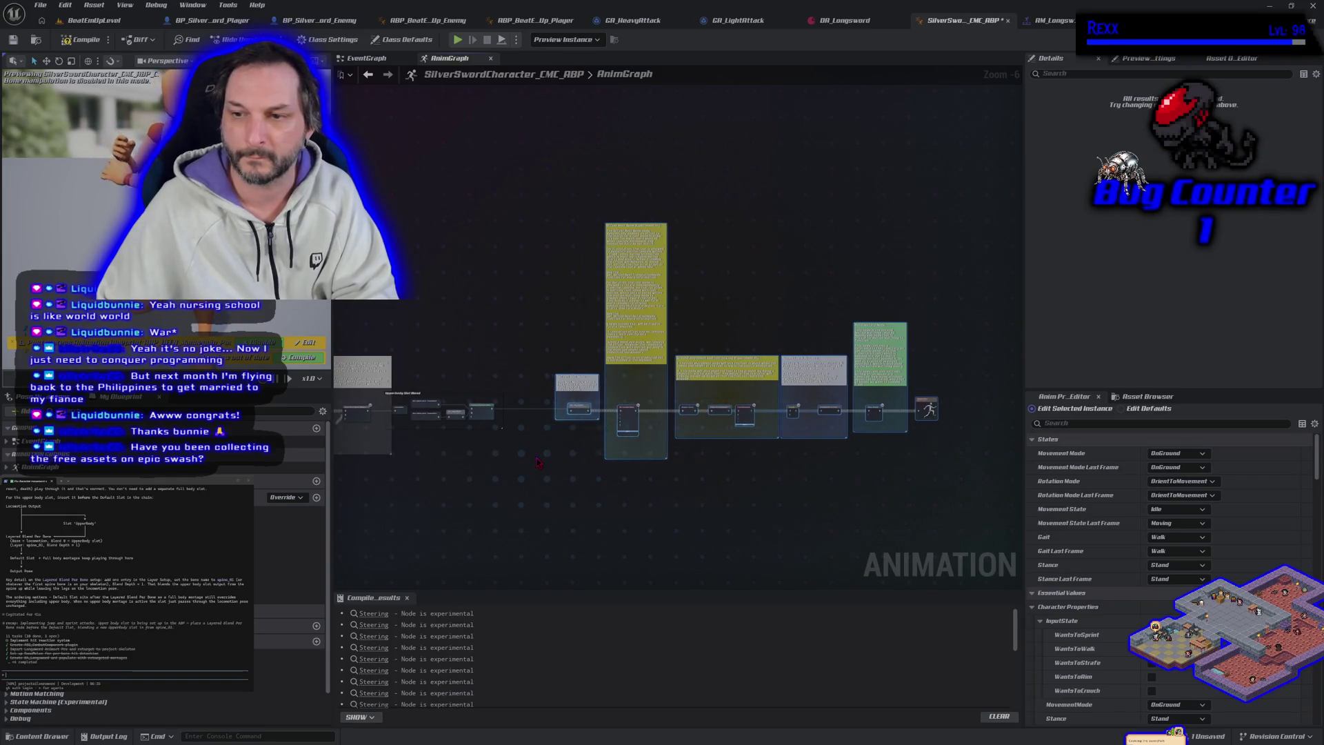
pyautogui.moveTo(525, 448)
pyautogui.mouseDown()
pyautogui.moveTo(426, 388)
pyautogui.moveTo(518, 467)
pyautogui.mouseUp()
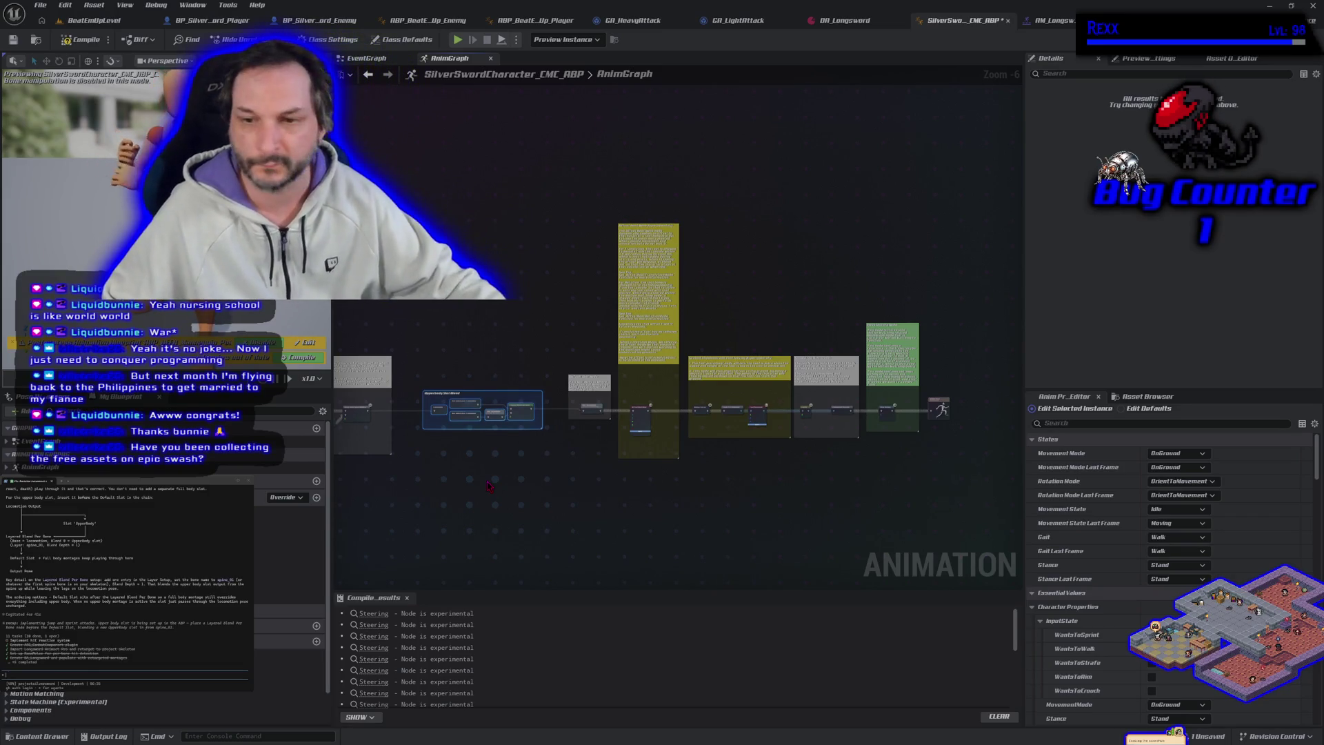
pyautogui.scroll(4, 514, 469)
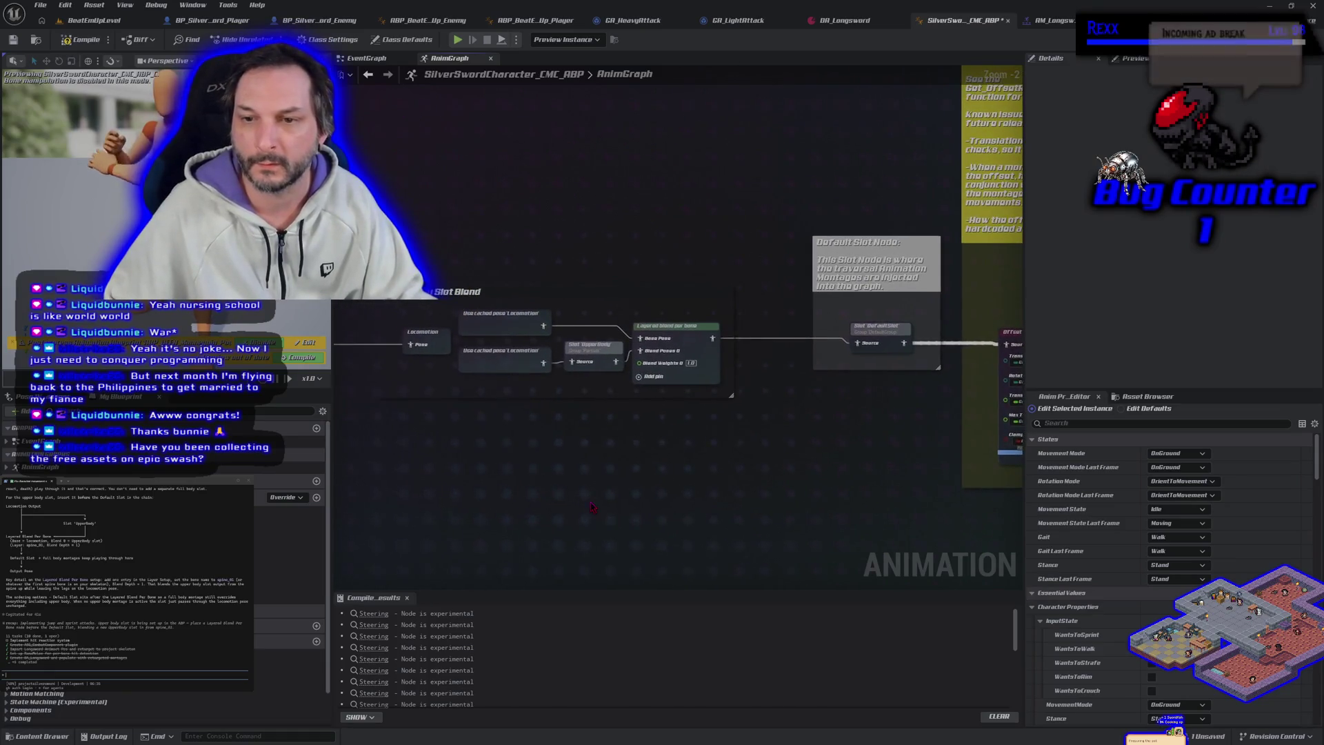
# Add a branch filter to Layer Setup Index[0] of the Layered blend per bone node.
pyautogui.click(681, 350)
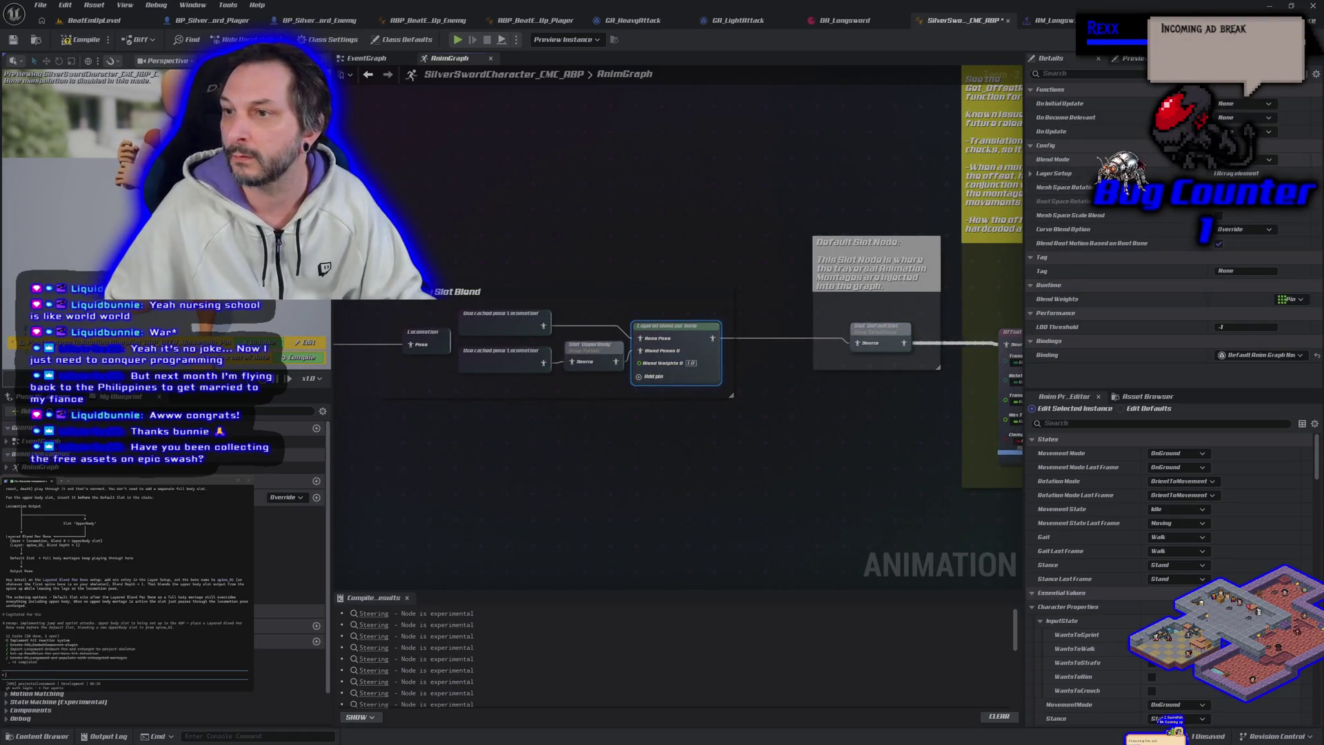
pyautogui.click(1031, 173)
pyautogui.click(1040, 187)
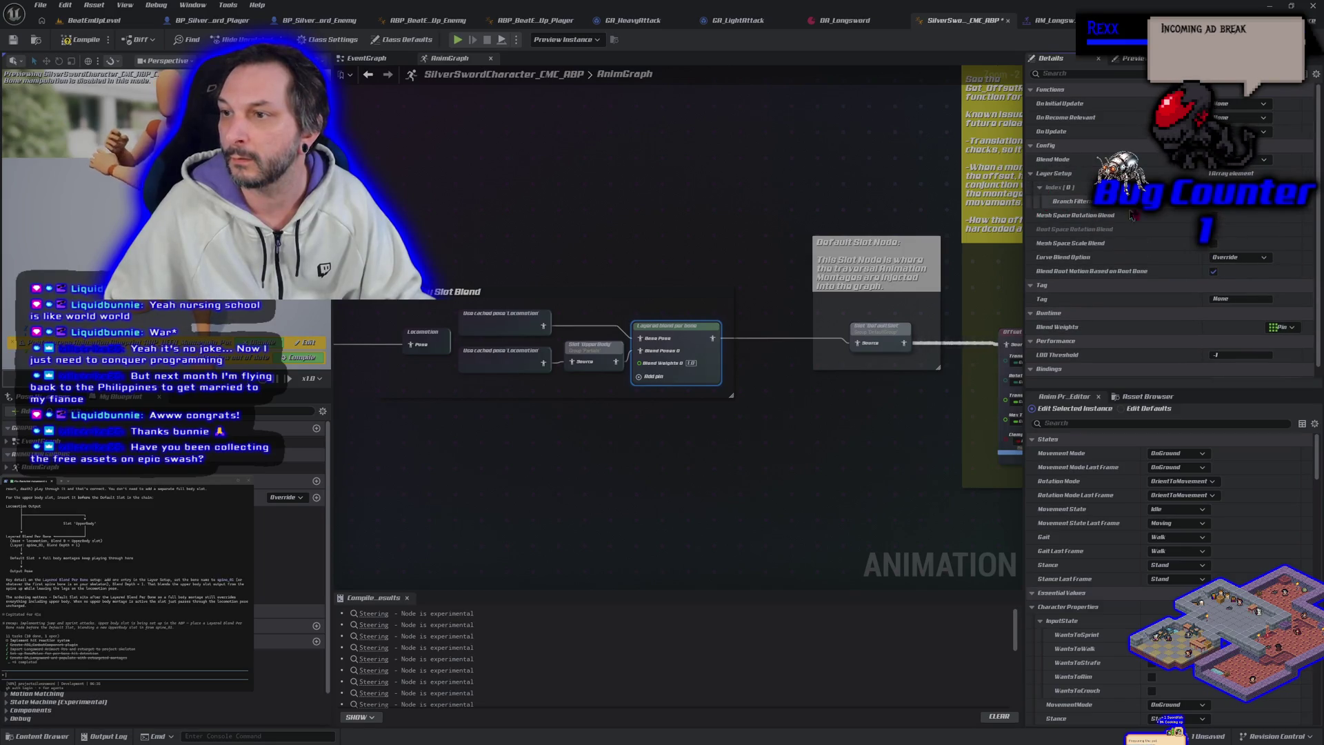
pyautogui.click(1273, 205)
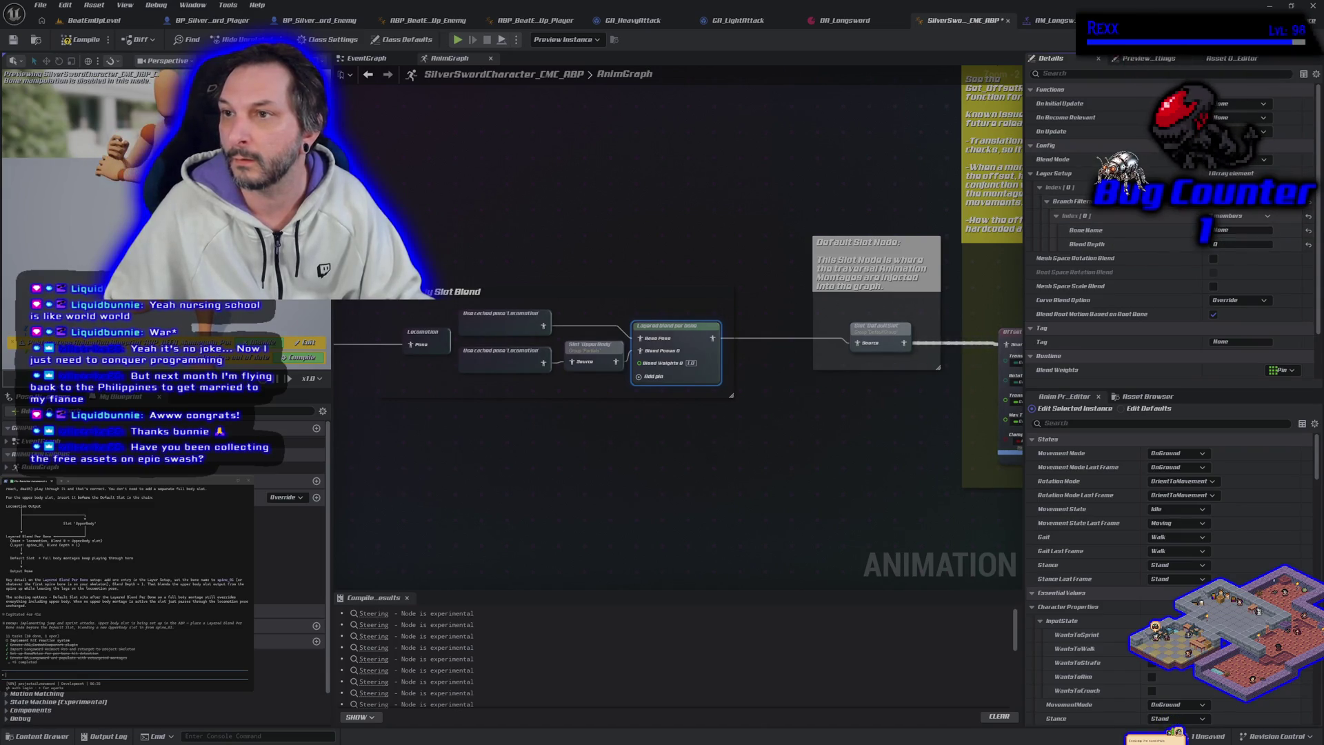
# Copy the spine_01 bone name from the character's skeleton.
pyautogui.click(1131, 39)
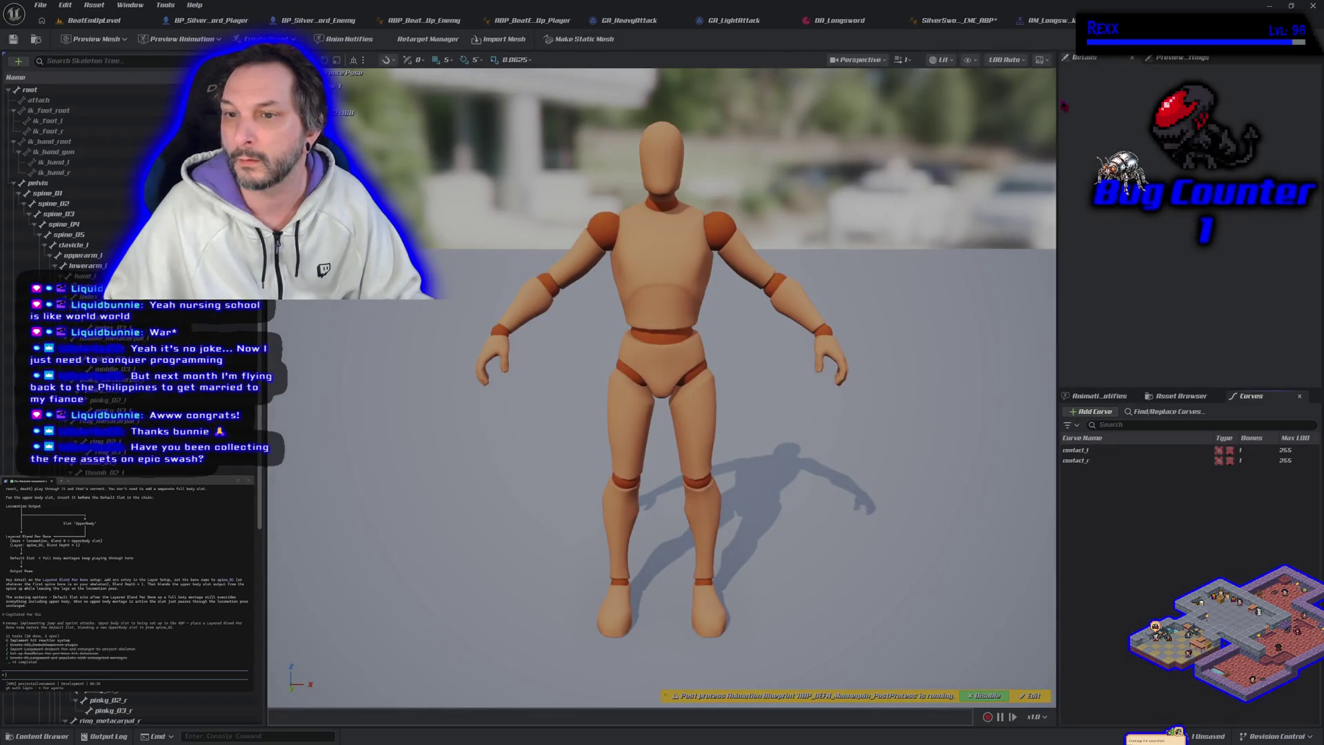
pyautogui.click(53, 195)
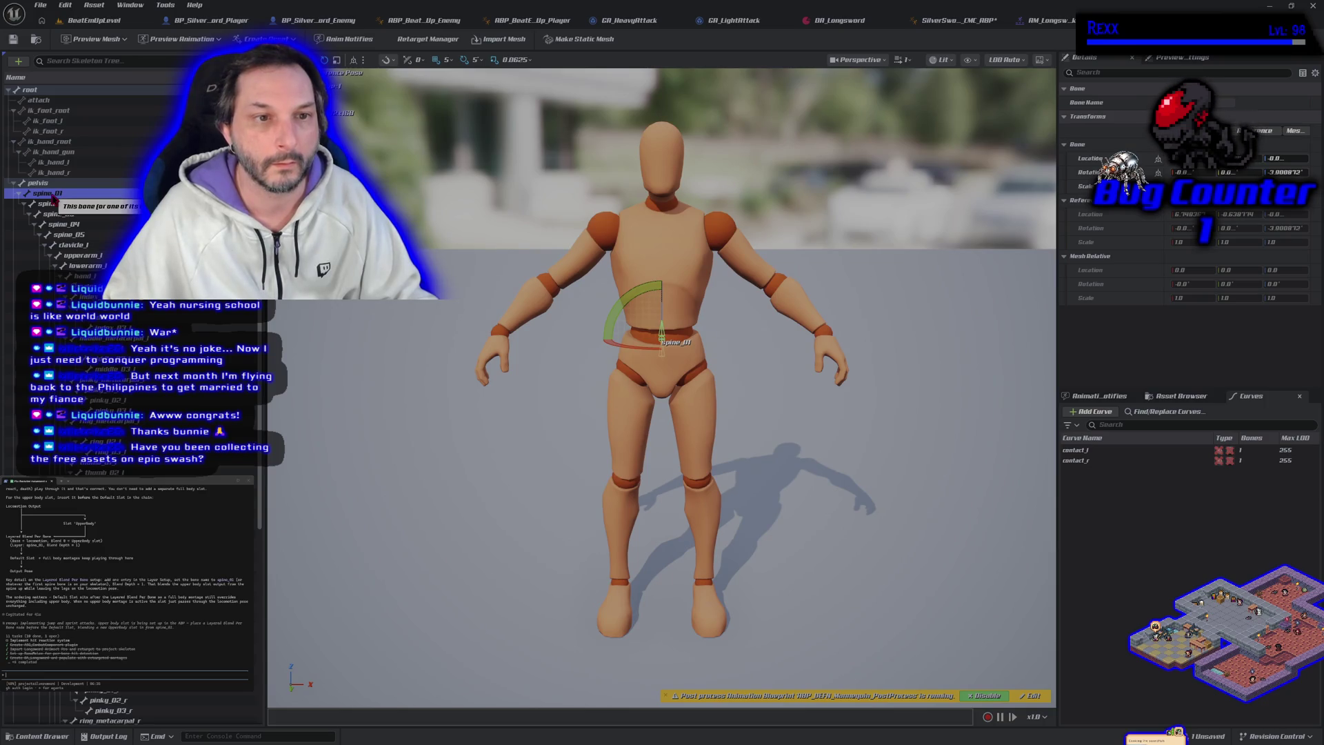
pyautogui.rightClick(53, 197)
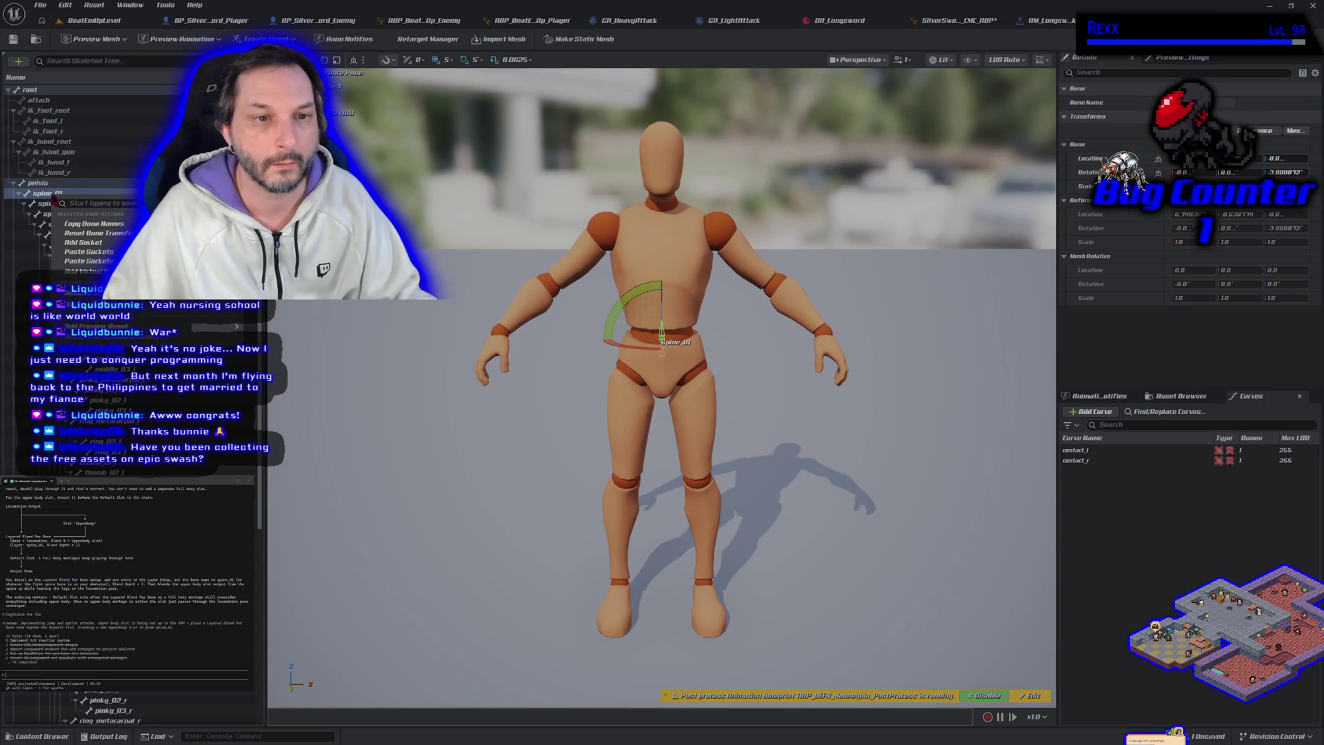
pyautogui.click(105, 222)
pyautogui.click(957, 20)
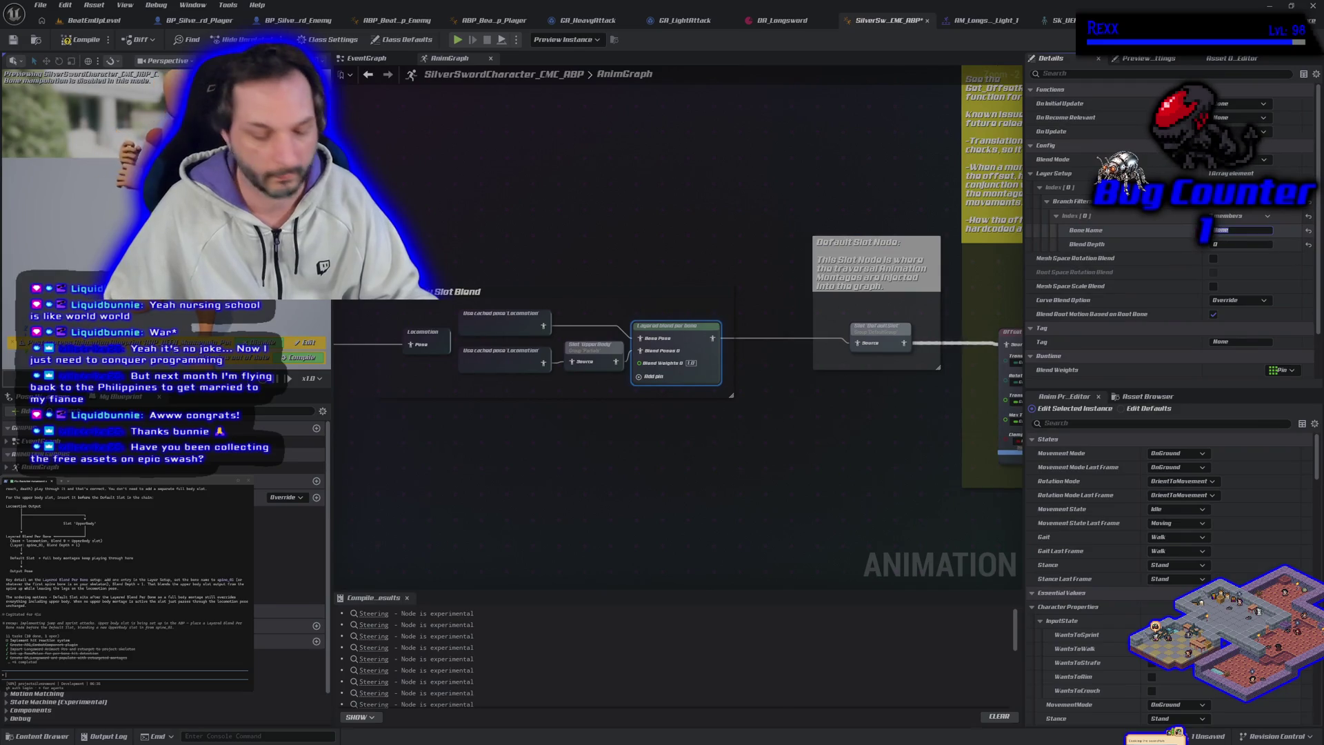
# Set the branch filter bone to spine_01 with blend depth 1, then save the blueprint.
pyautogui.write('spine_01')
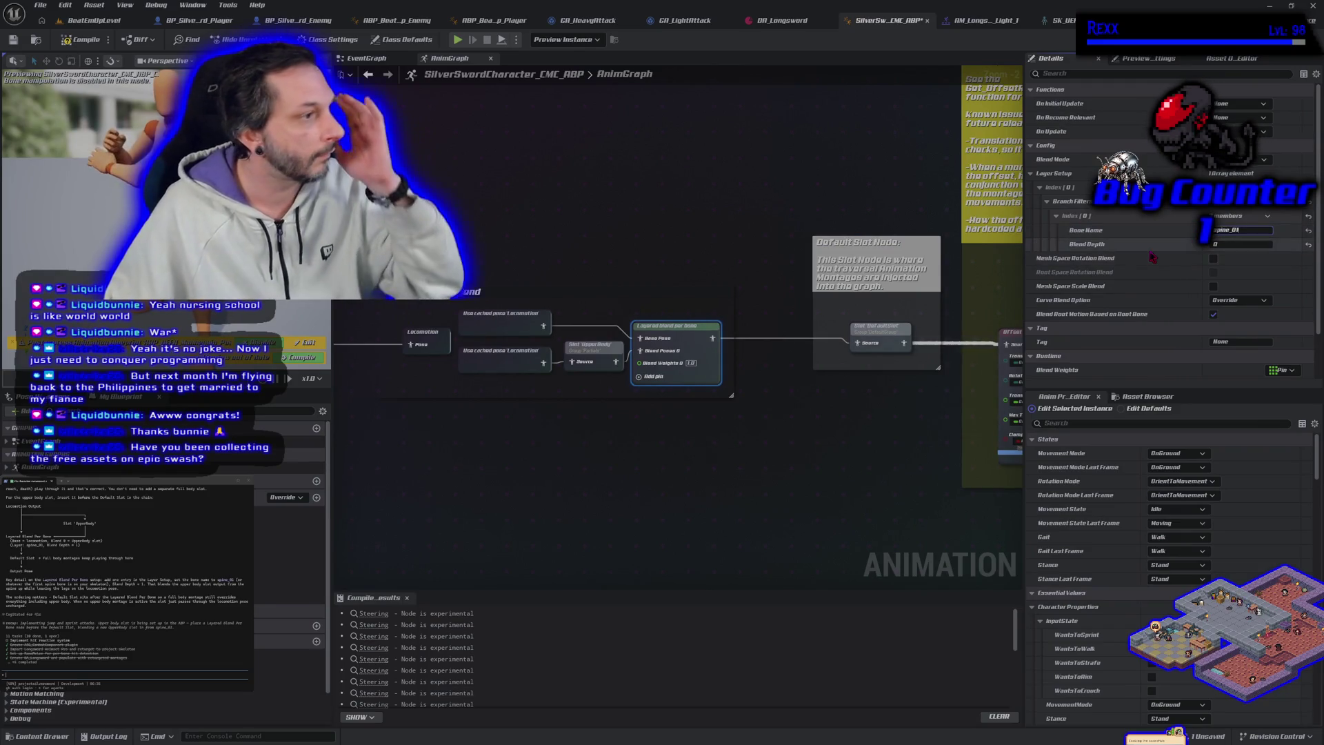
pyautogui.click(1224, 244)
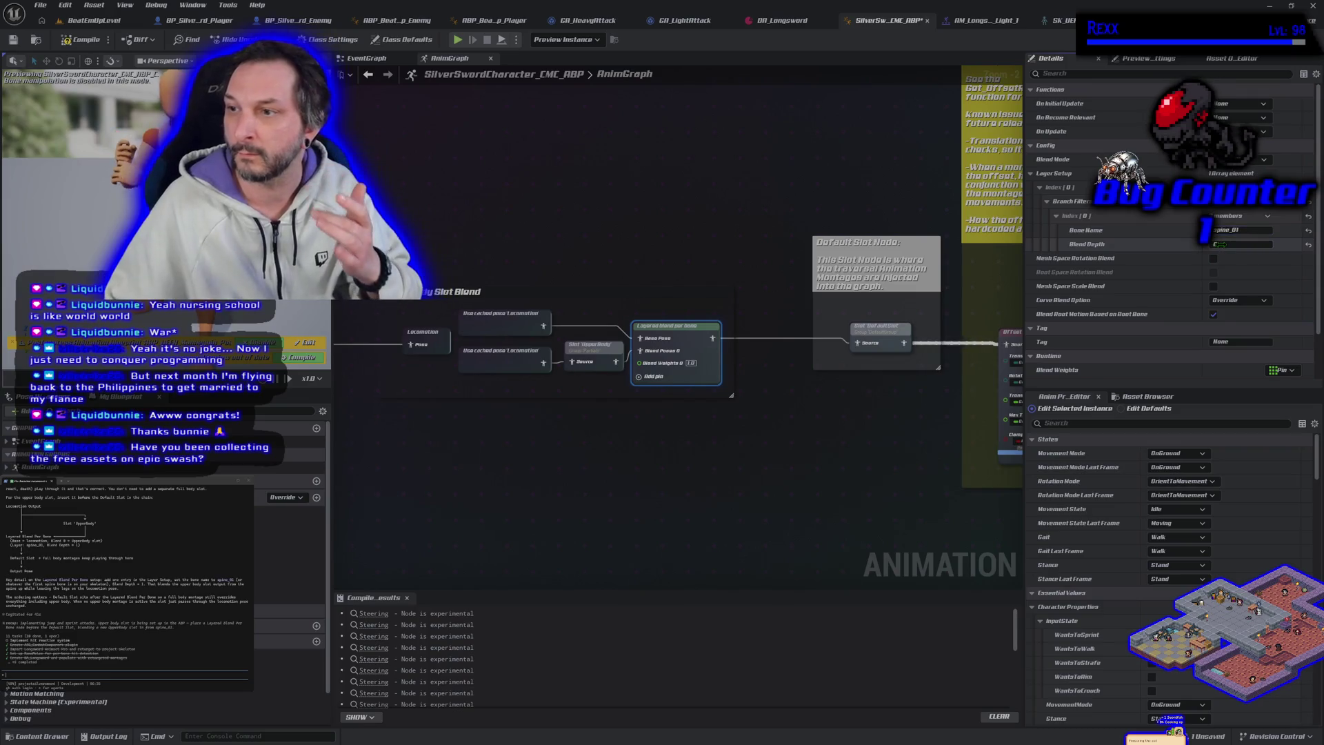
pyautogui.write('1')
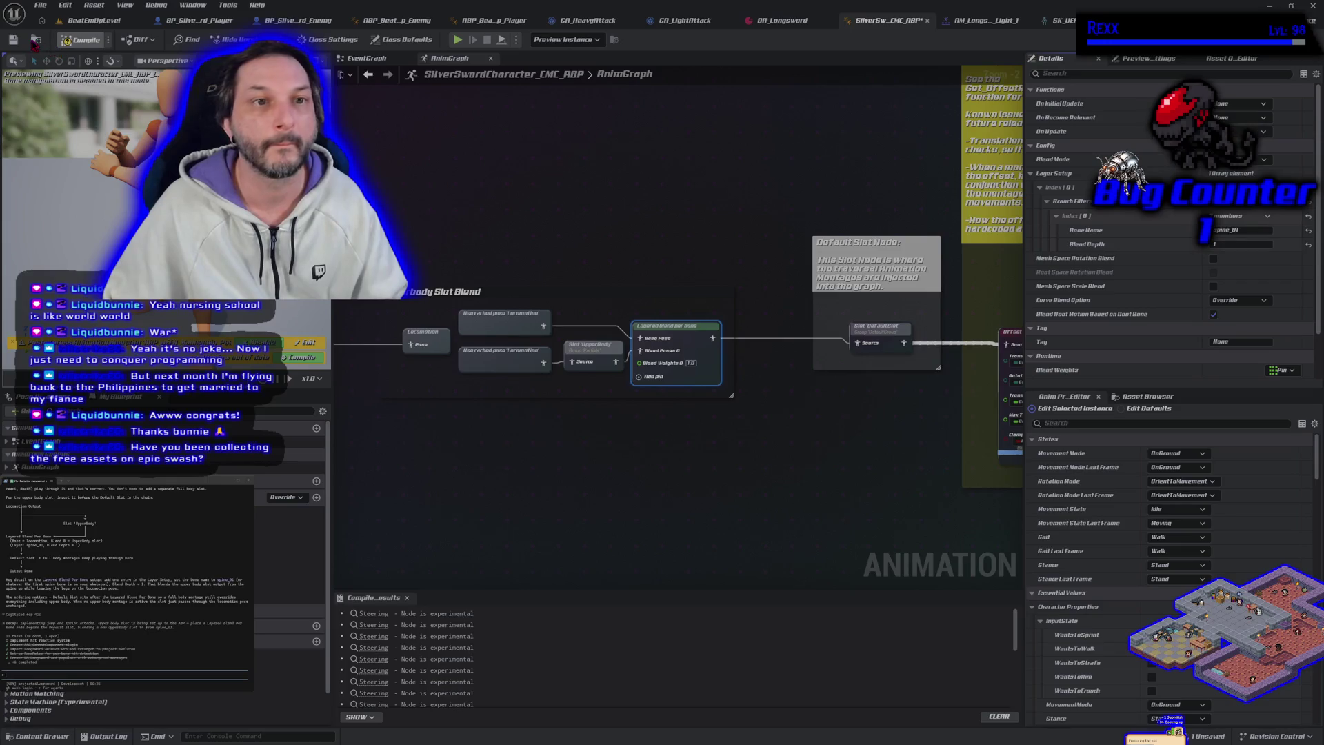
pyautogui.click(14, 40)
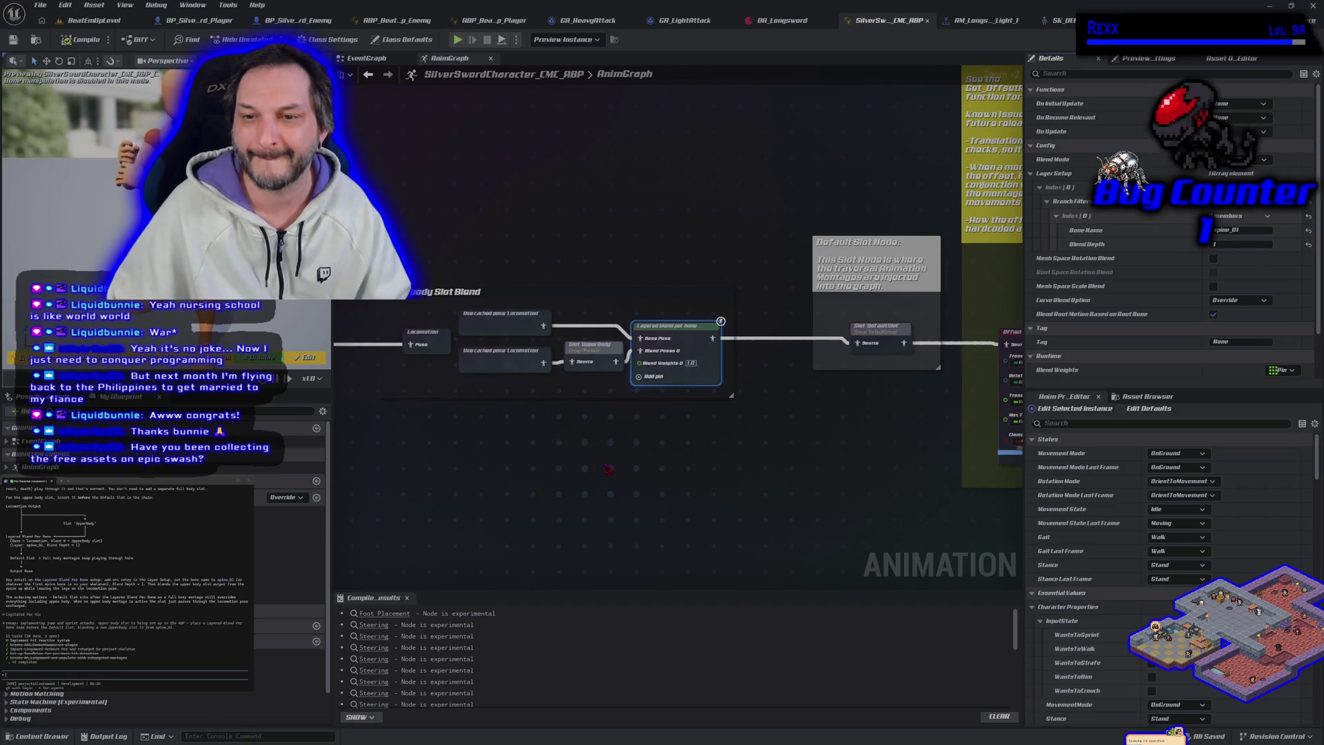
pyautogui.moveTo(600, 446); pyautogui.dragTo(692, 443)
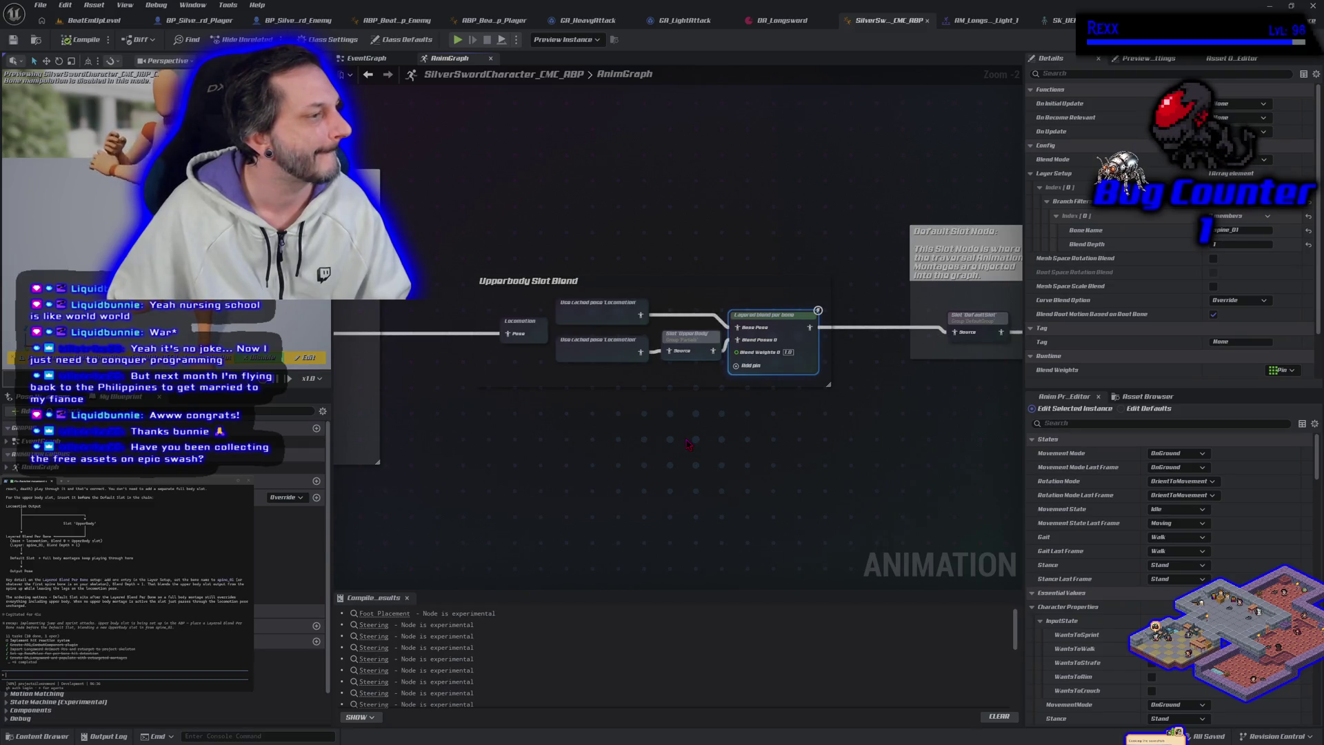
pyautogui.moveTo(687, 443); pyautogui.dragTo(623, 455)
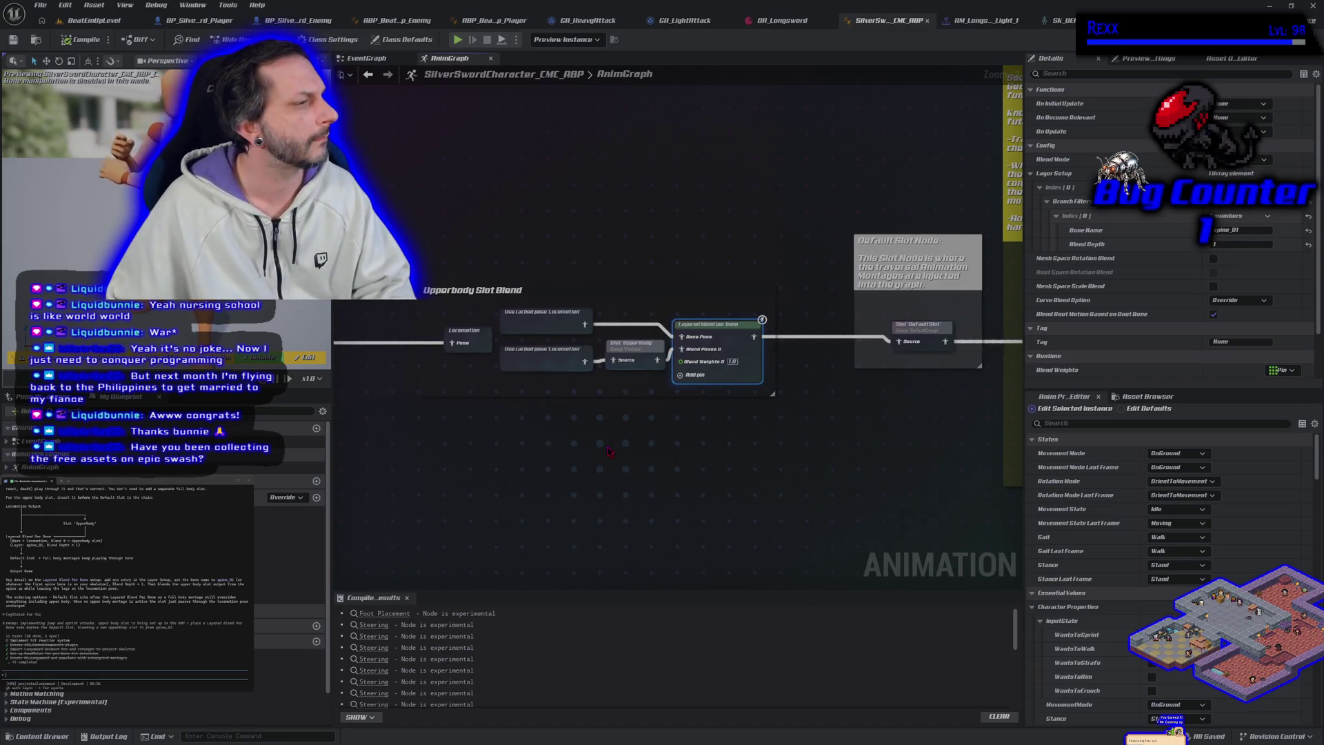
pyautogui.moveTo(848, 423); pyautogui.dragTo(745, 416)
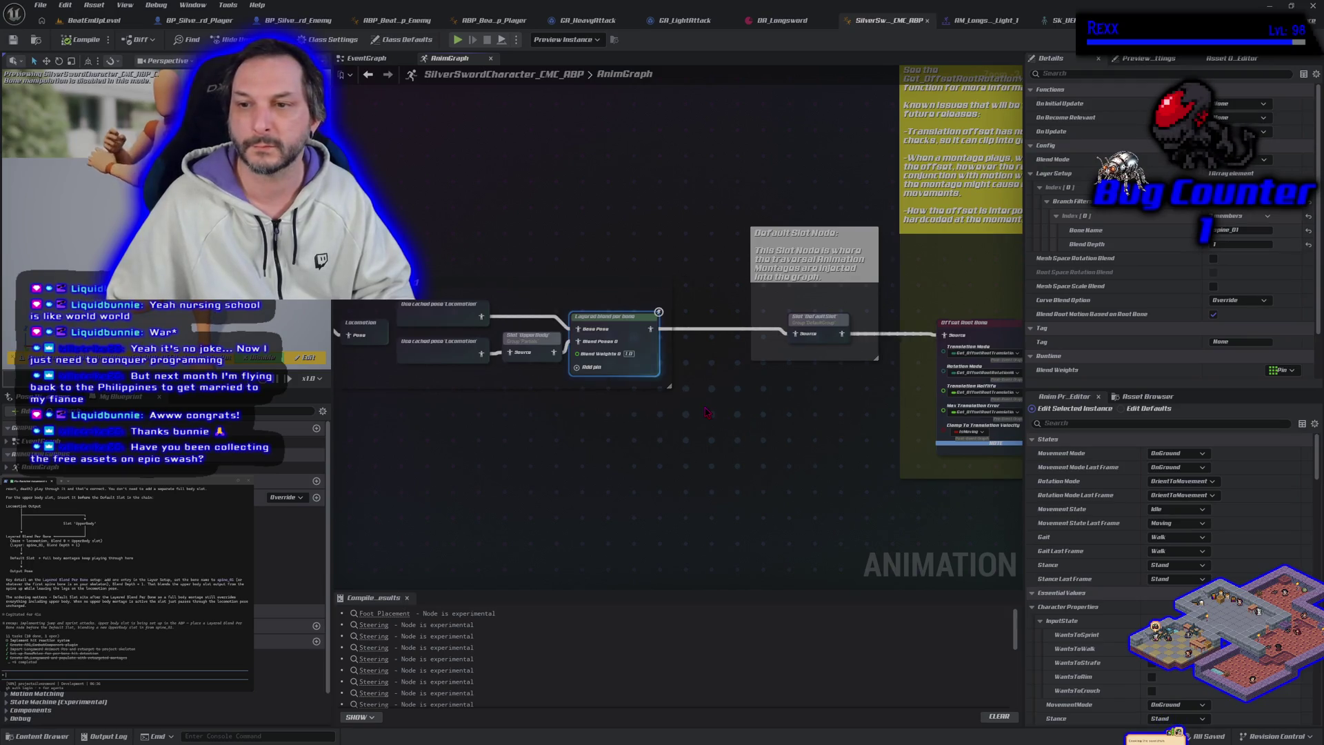
pyautogui.scroll(-1, 707, 412)
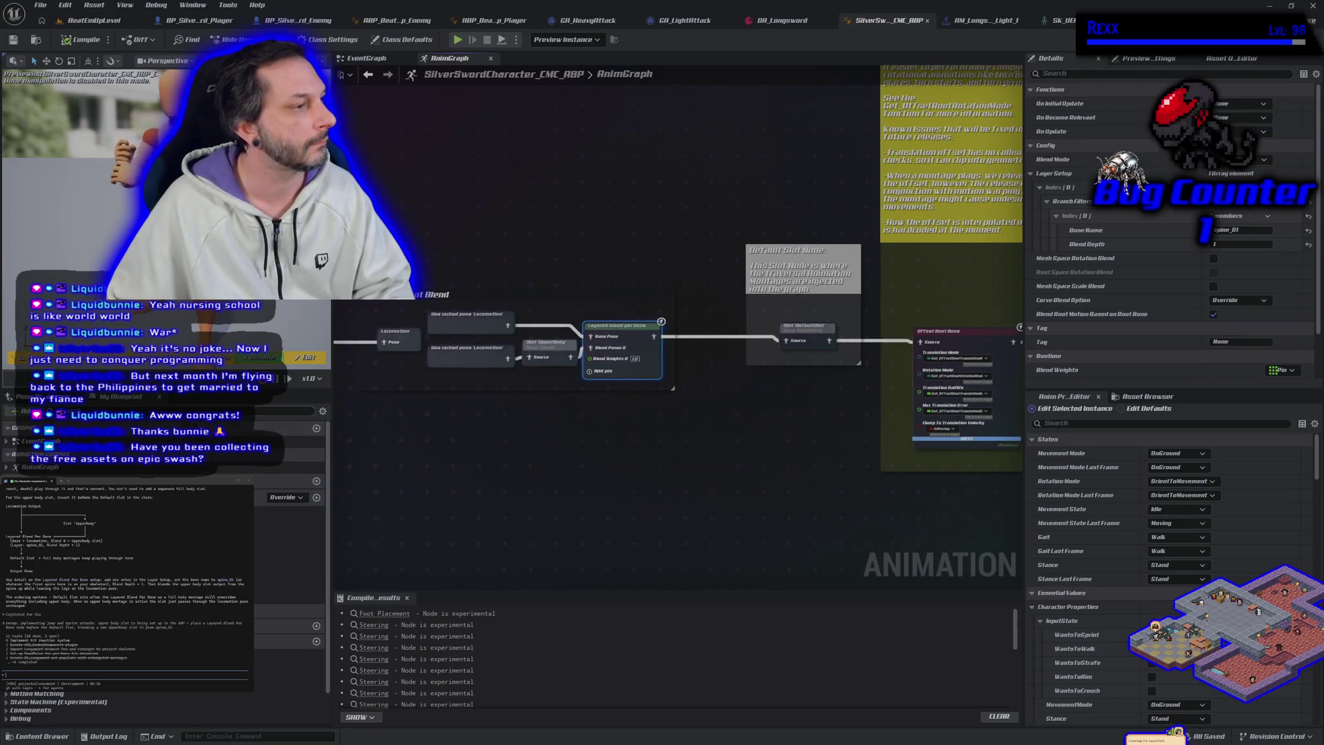
# Fill the commit summary with the message proposed in the terminal.
pyautogui.click(82, 25)
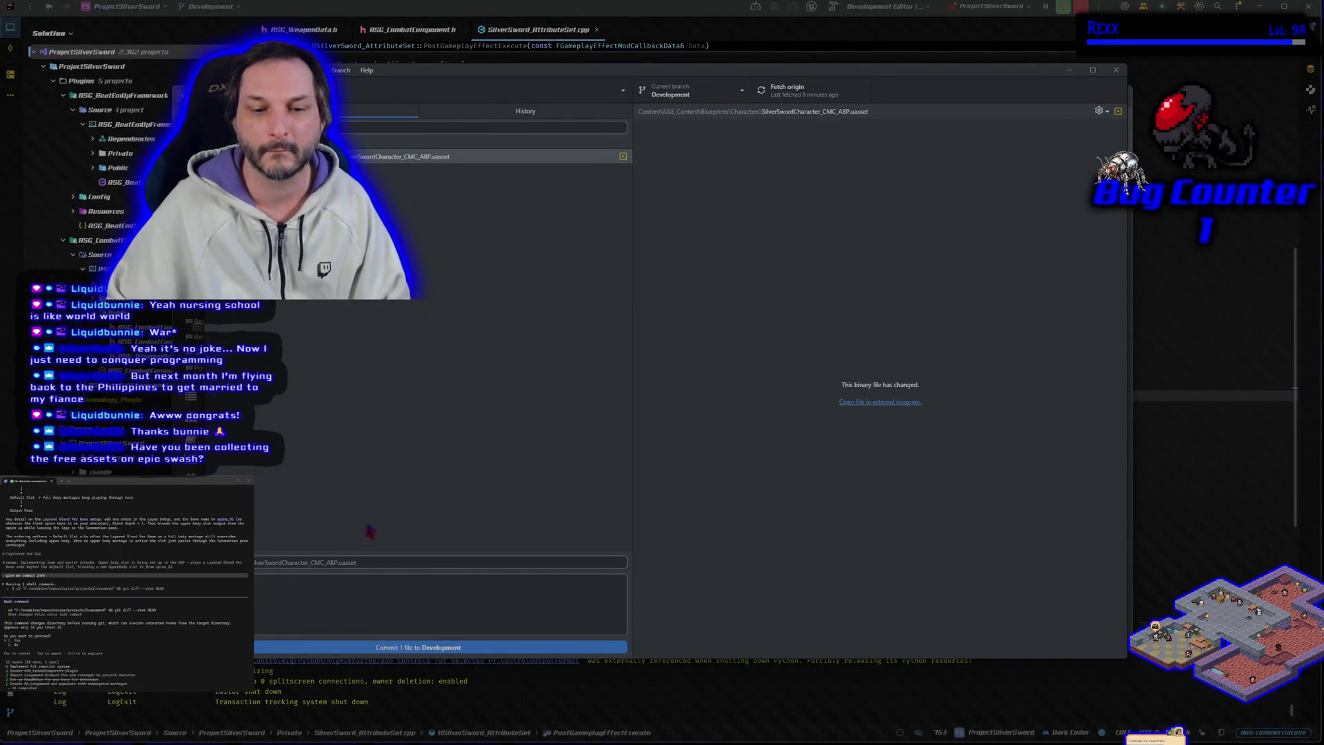
pyautogui.click(366, 562)
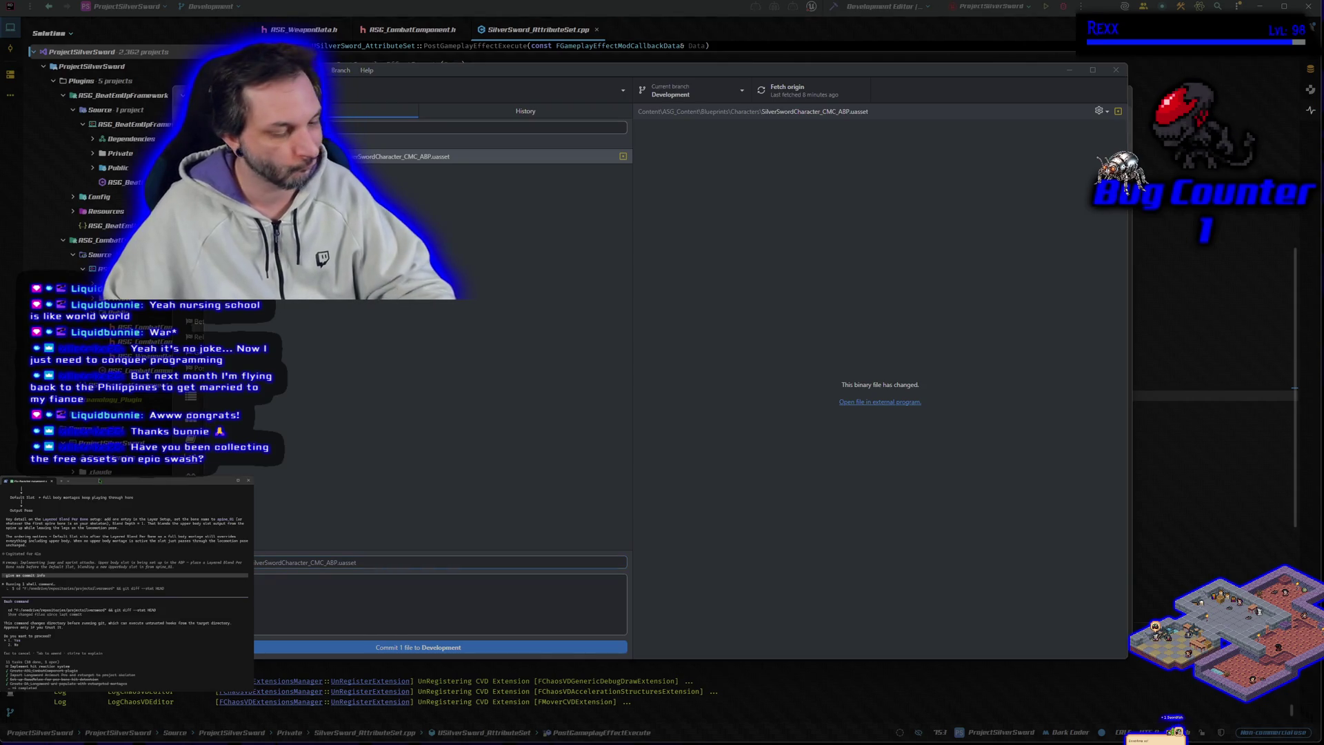
pyautogui.press('Return')
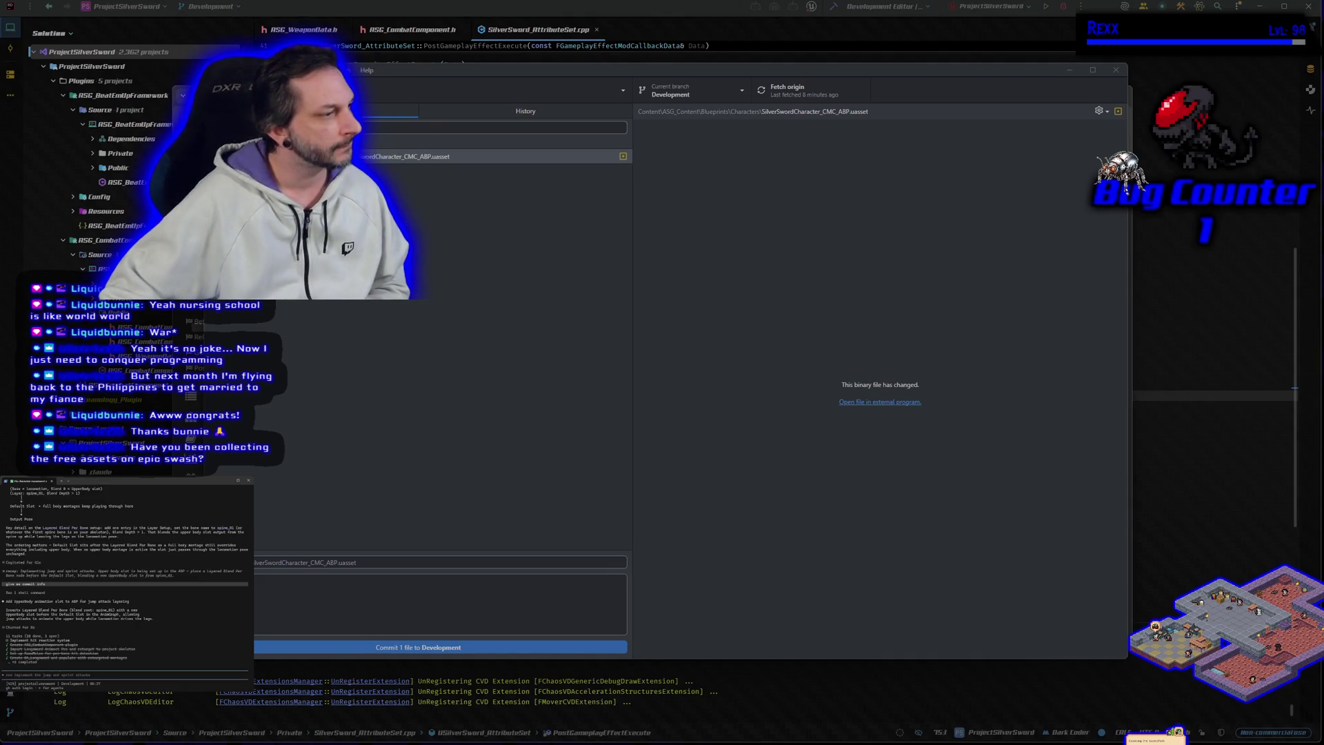
pyautogui.moveTo(13, 601); pyautogui.dragTo(248, 602)
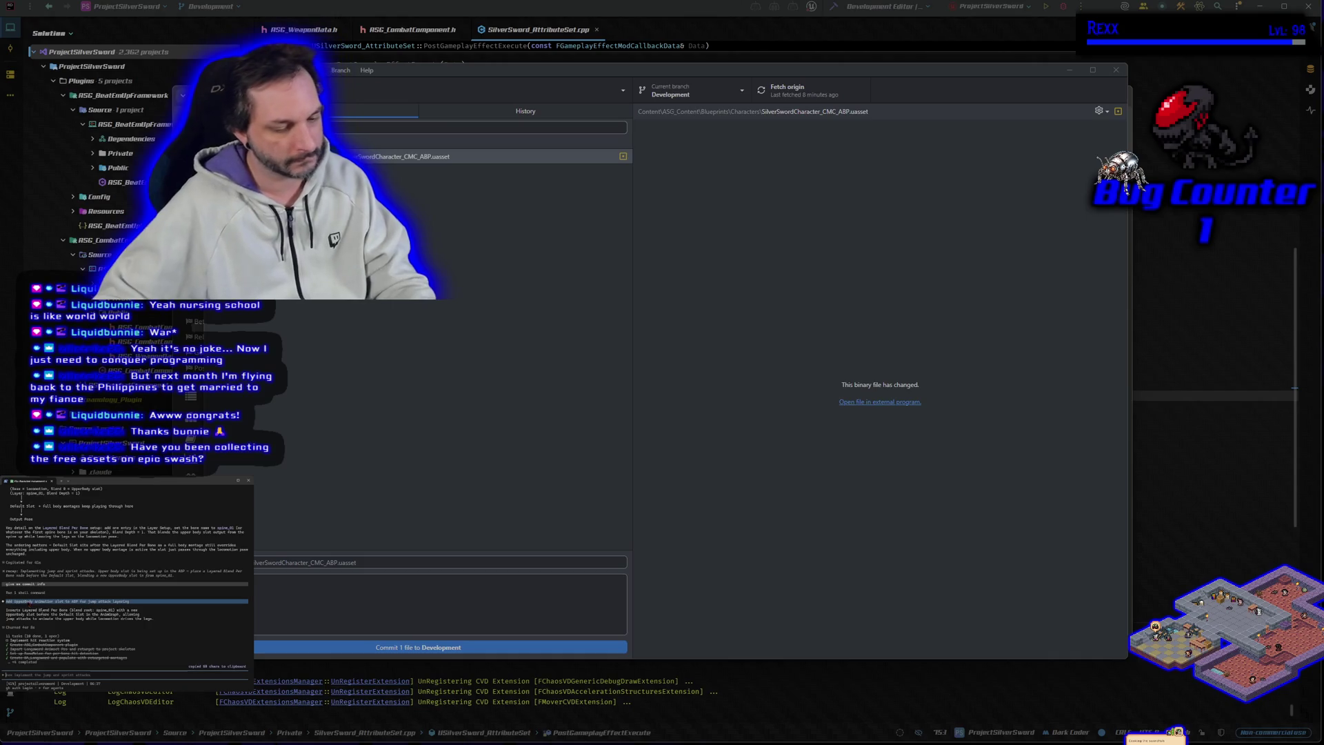
pyautogui.click(286, 563)
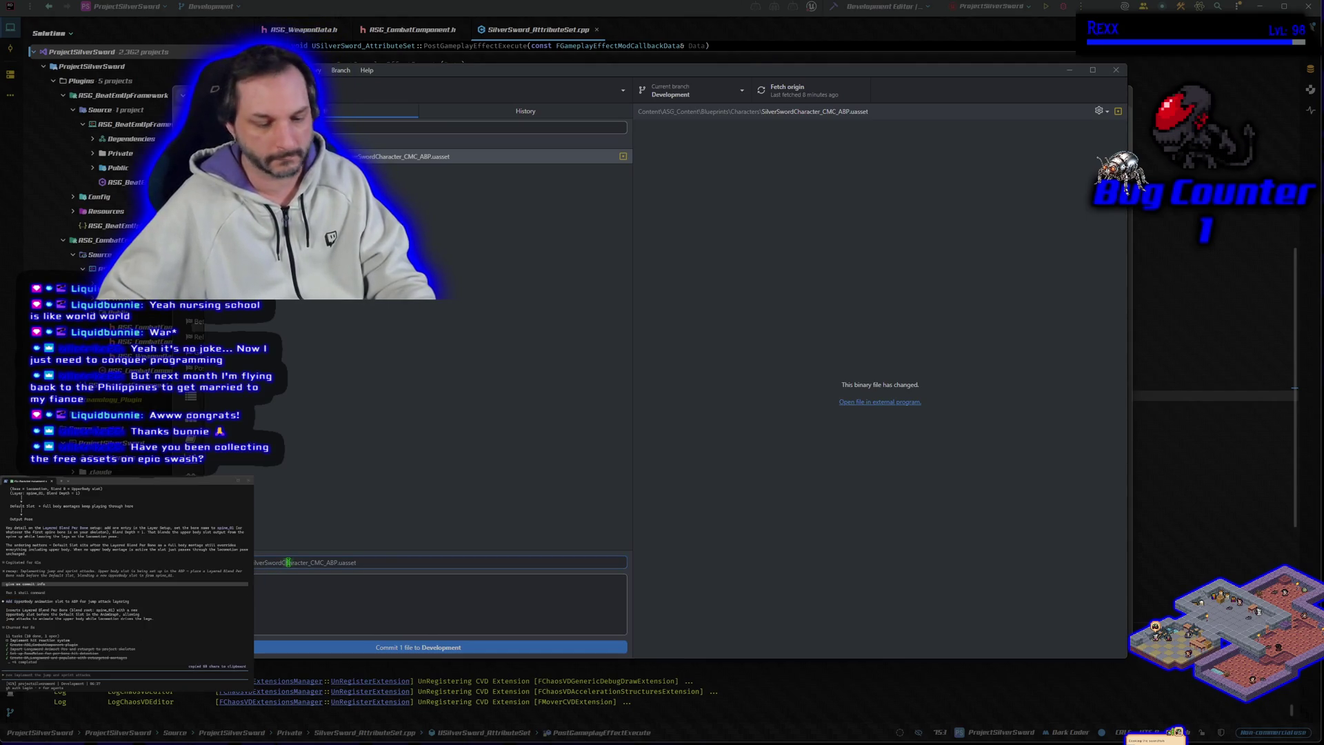
pyautogui.hotkey('ctrl', 'v')
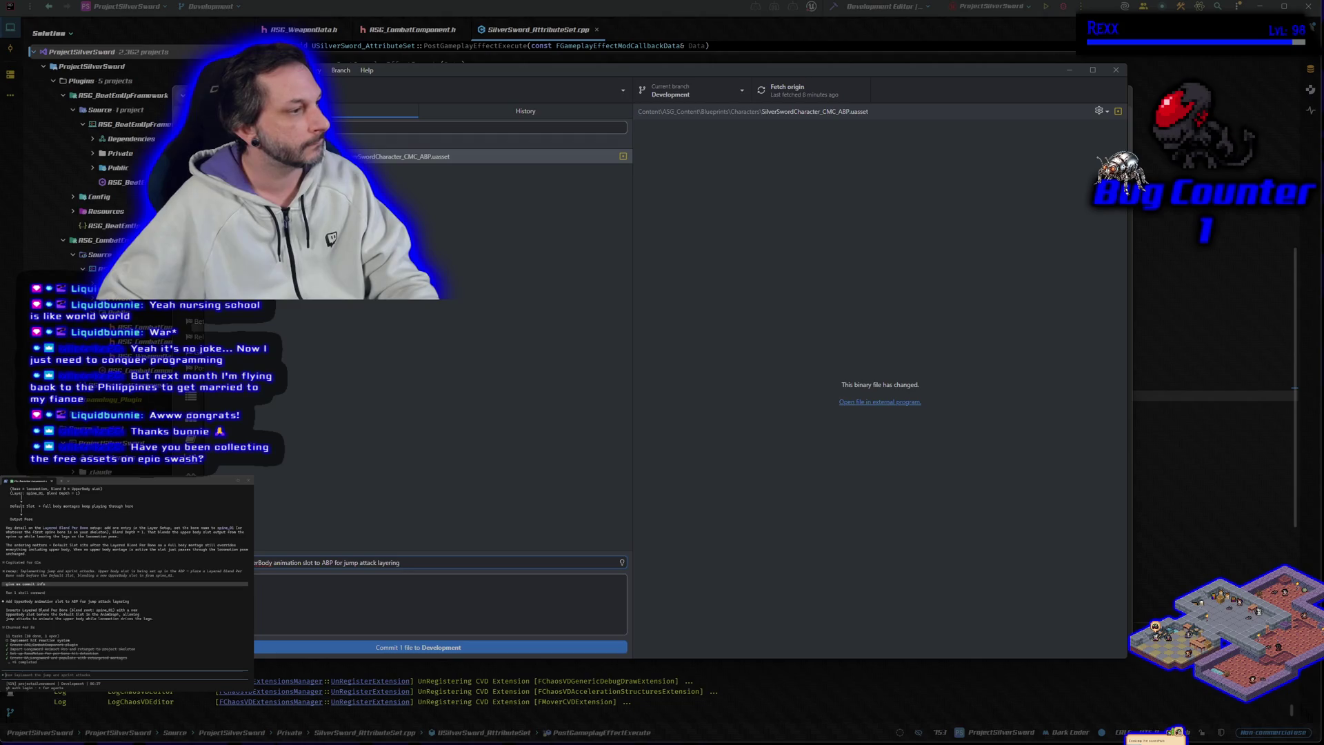
# Add the three-line change explanation as the description and commit 1 file to Development.
pyautogui.moveTo(5, 609)
pyautogui.mouseDown()
pyautogui.moveTo(227, 624)
pyautogui.moveTo(157, 620)
pyautogui.mouseUp()
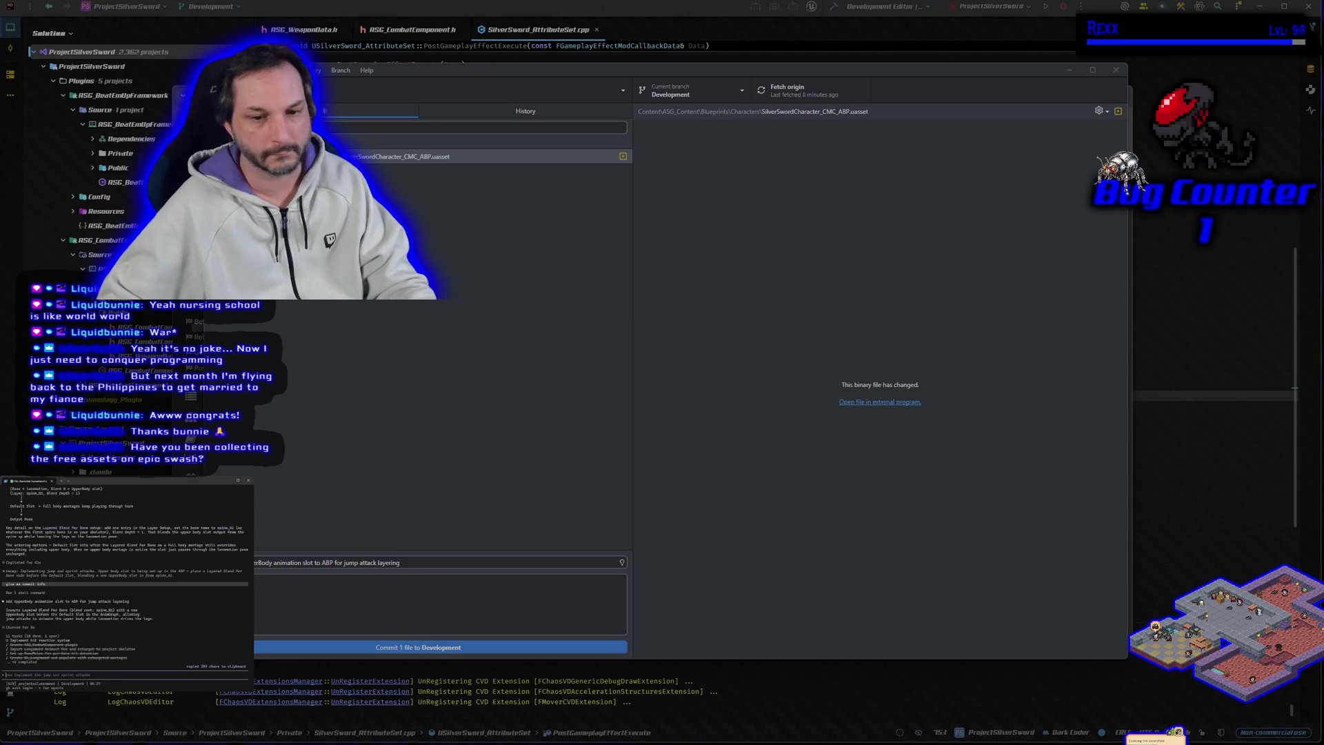
pyautogui.click(311, 603)
pyautogui.hotkey('ctrl', 'v')
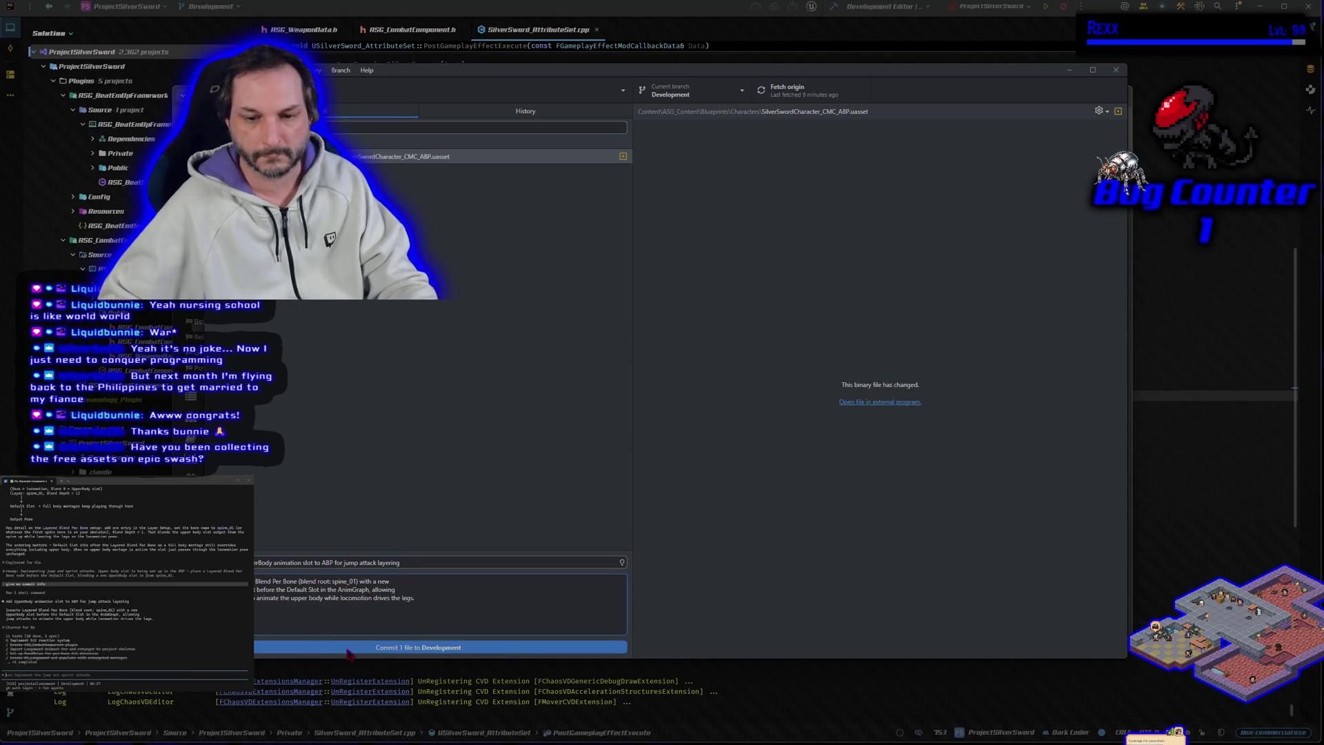
pyautogui.click(350, 648)
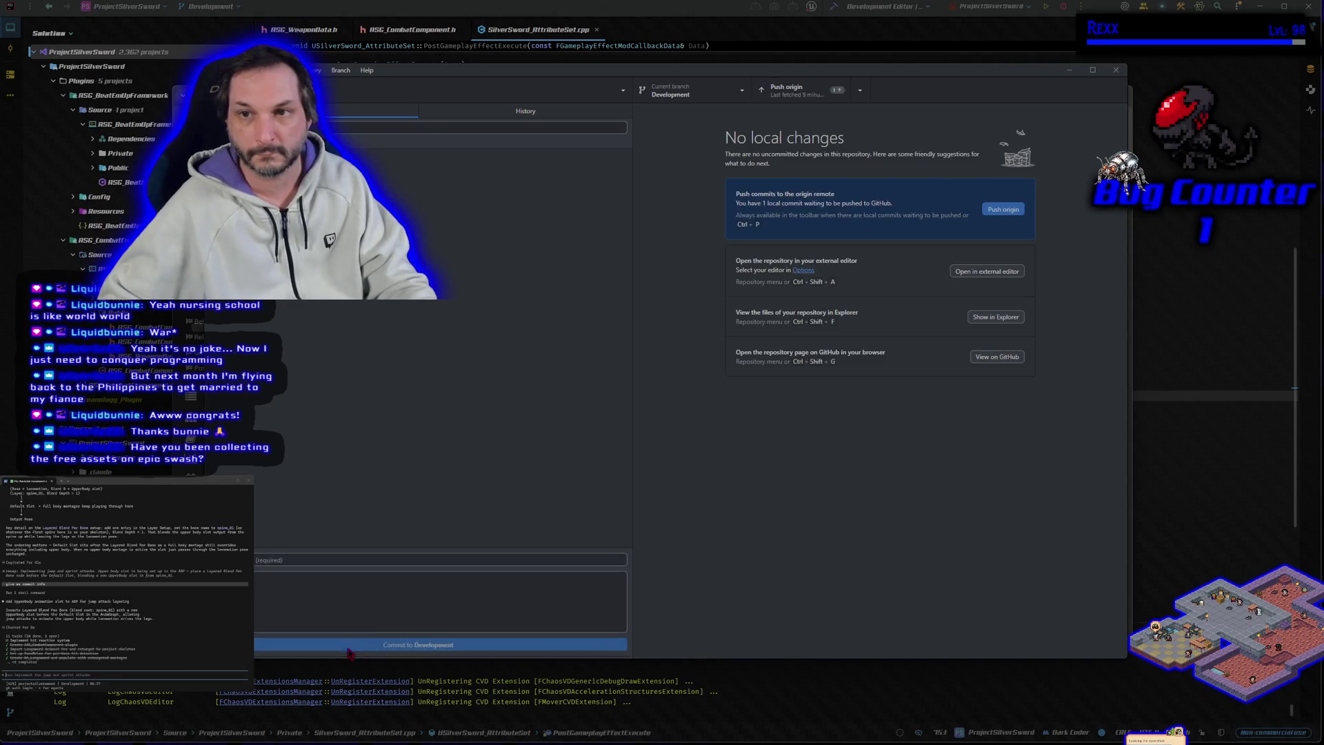
# Push the Development commit to origin and switch to the main branch.
pyautogui.click(1003, 214)
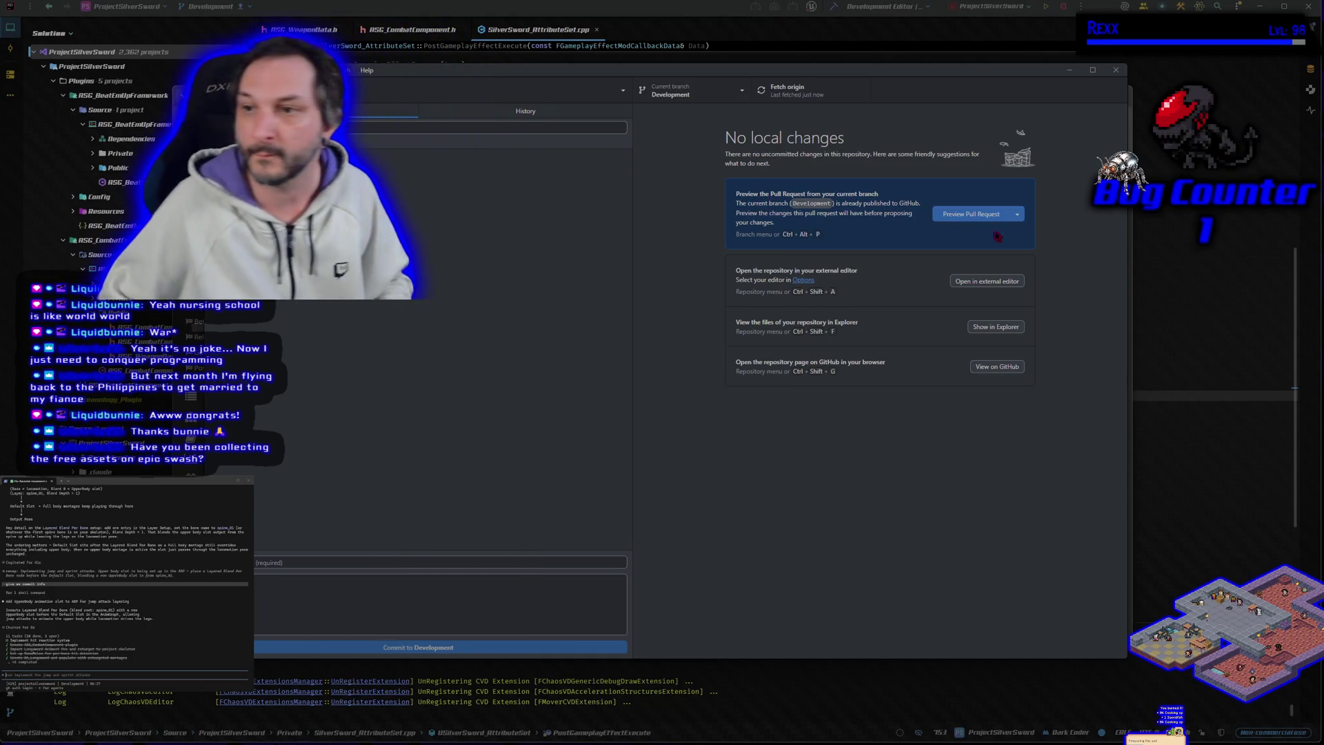
pyautogui.click(735, 100)
pyautogui.click(696, 172)
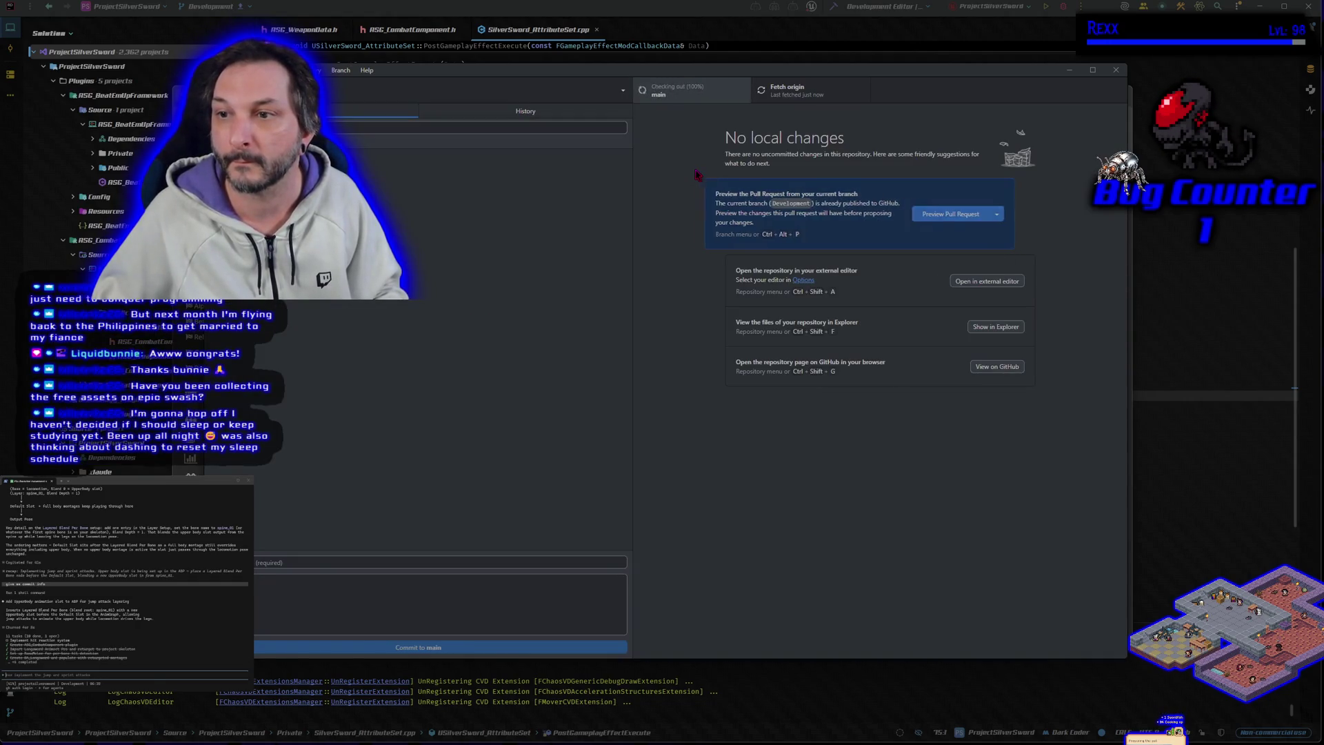
# Merge Development into main with a merge commit and push main to origin.
pyautogui.click(341, 70)
pyautogui.click(396, 207)
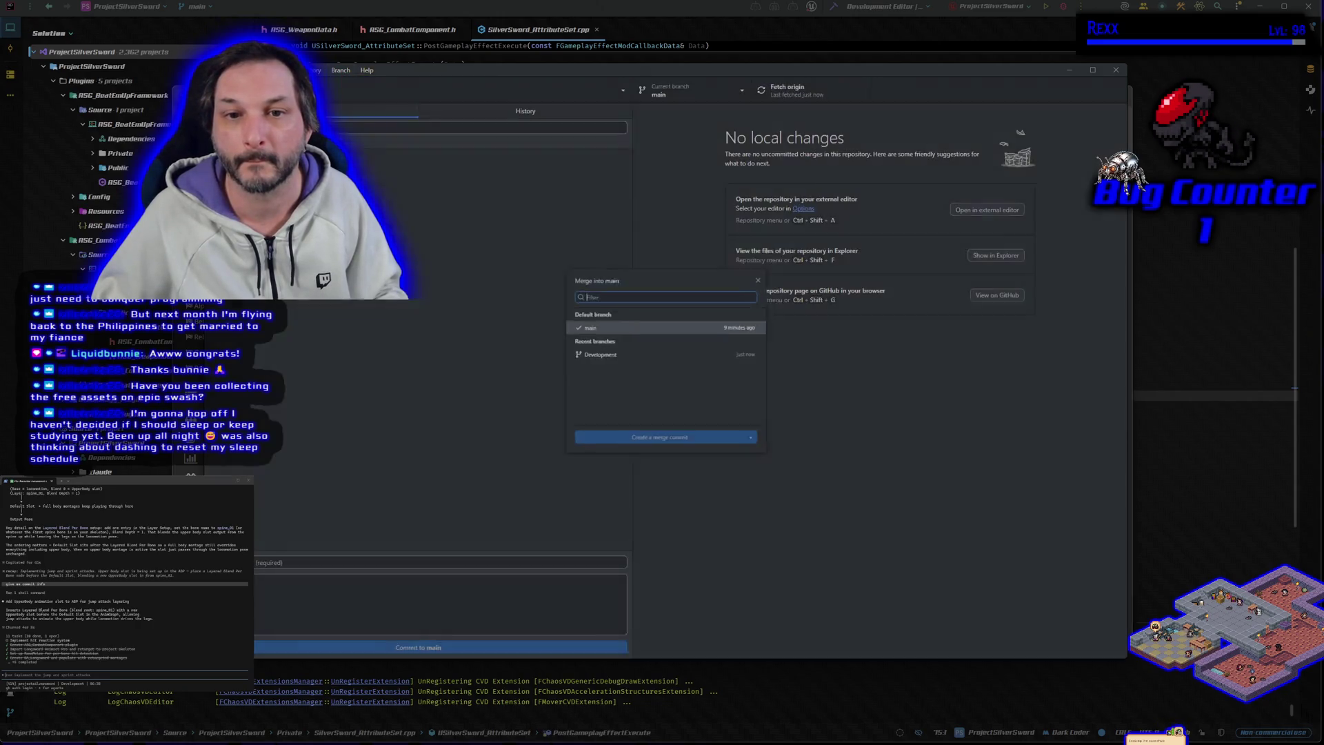
pyautogui.click(655, 360)
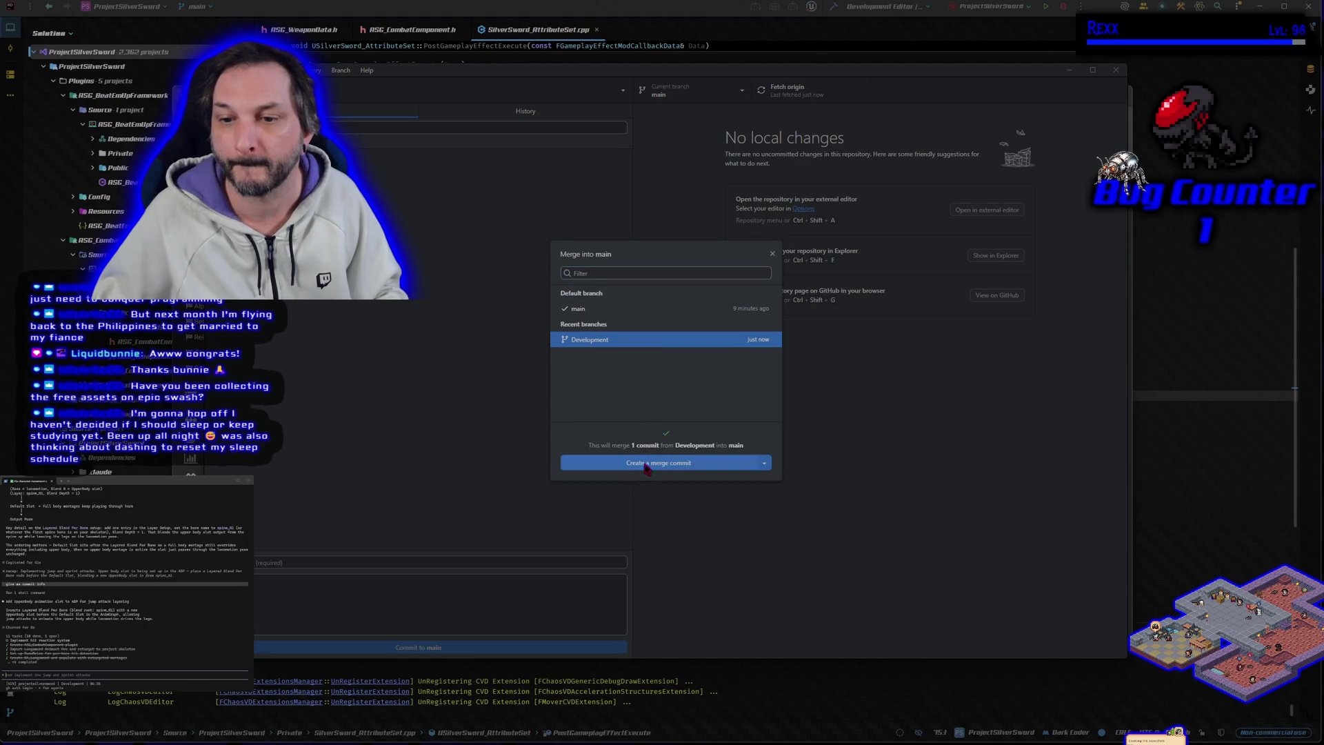
pyautogui.click(646, 465)
pyautogui.click(1009, 225)
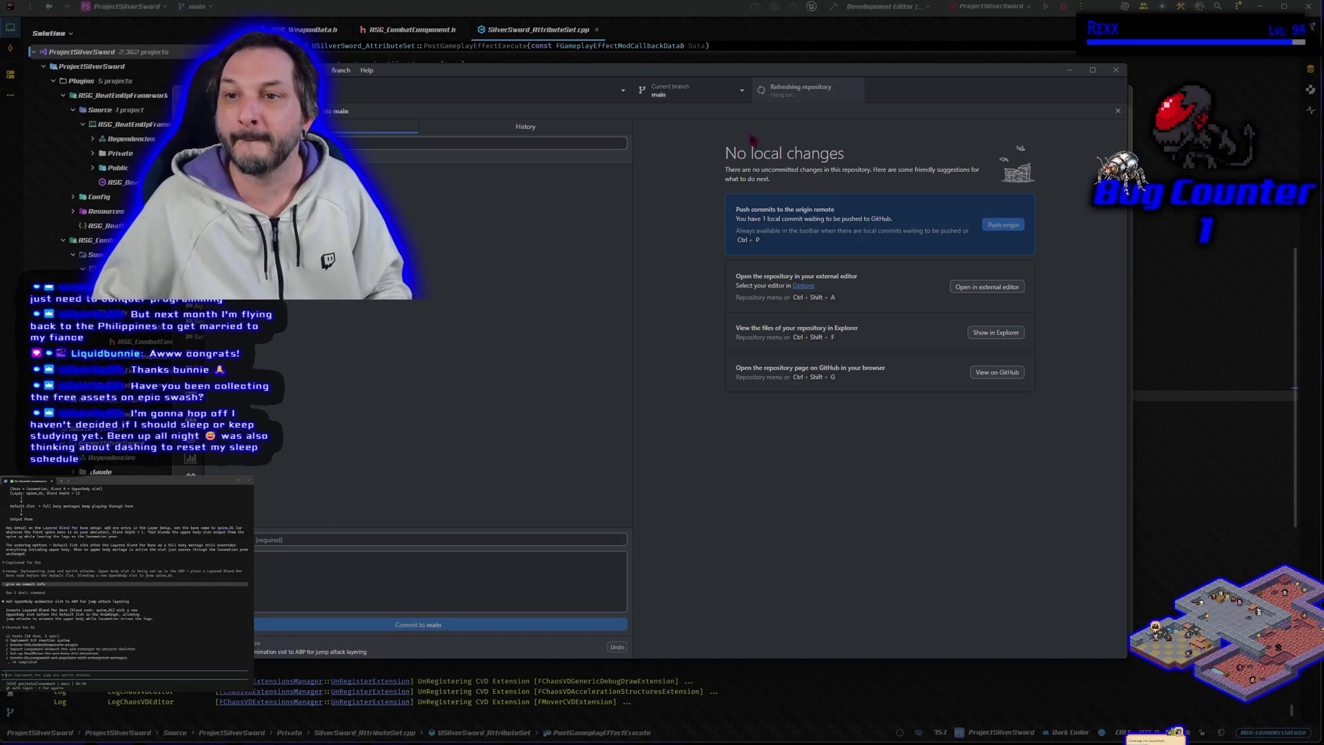
pyautogui.click(710, 93)
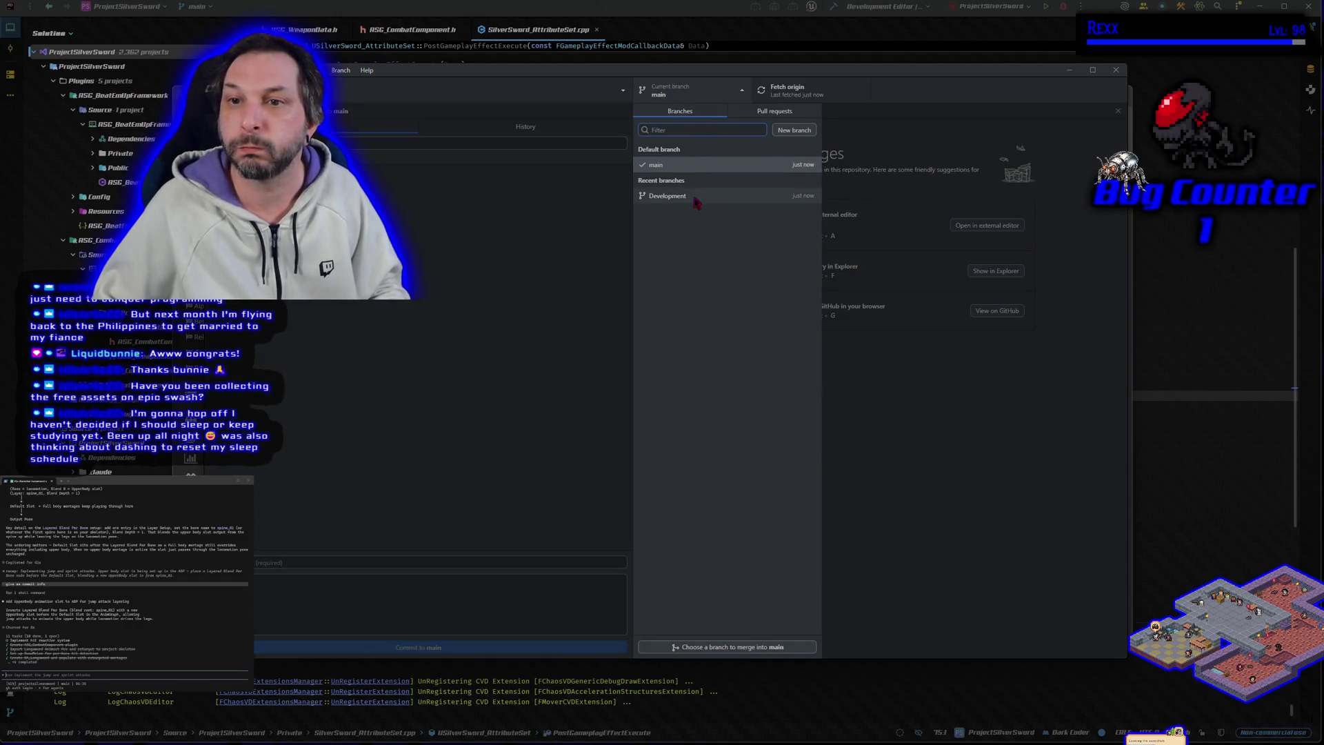
# Switch back to the Development branch and minimise GitHub Desktop to reveal the HacknPlan board.
pyautogui.click(696, 196)
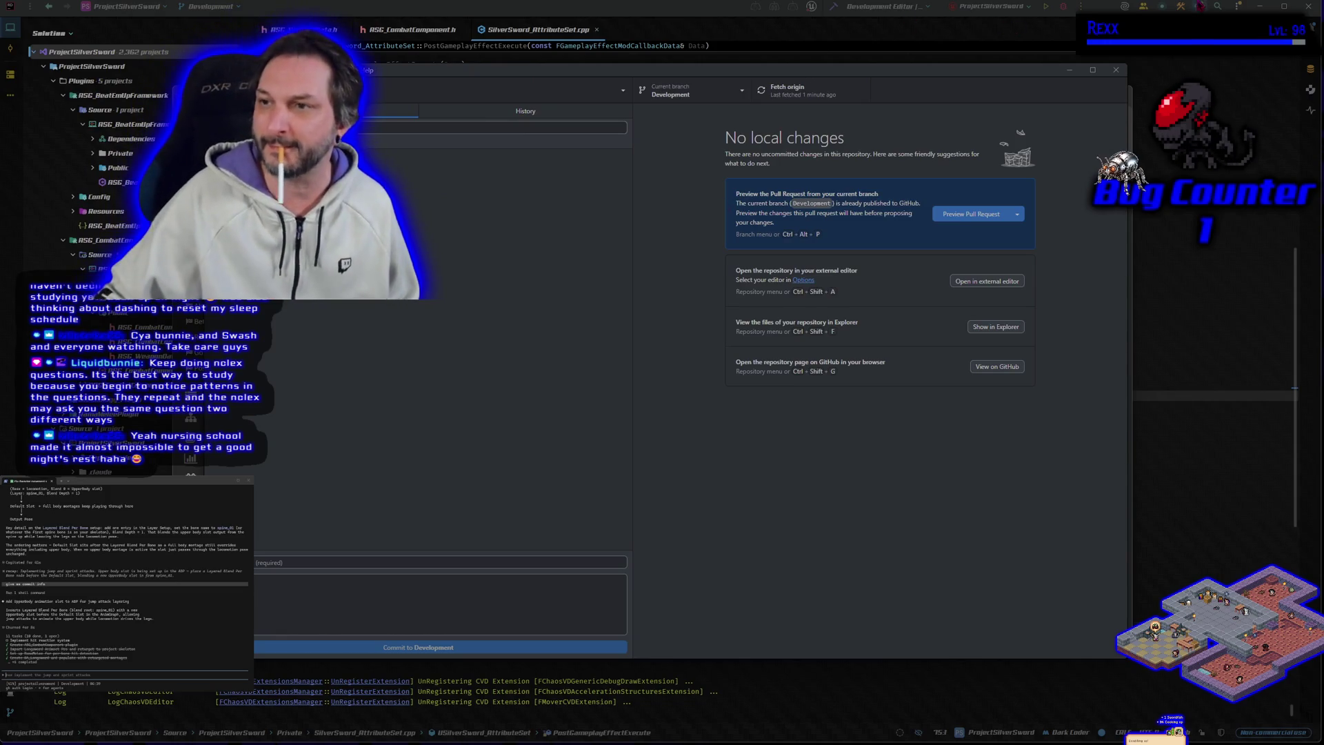
pyautogui.click(1070, 70)
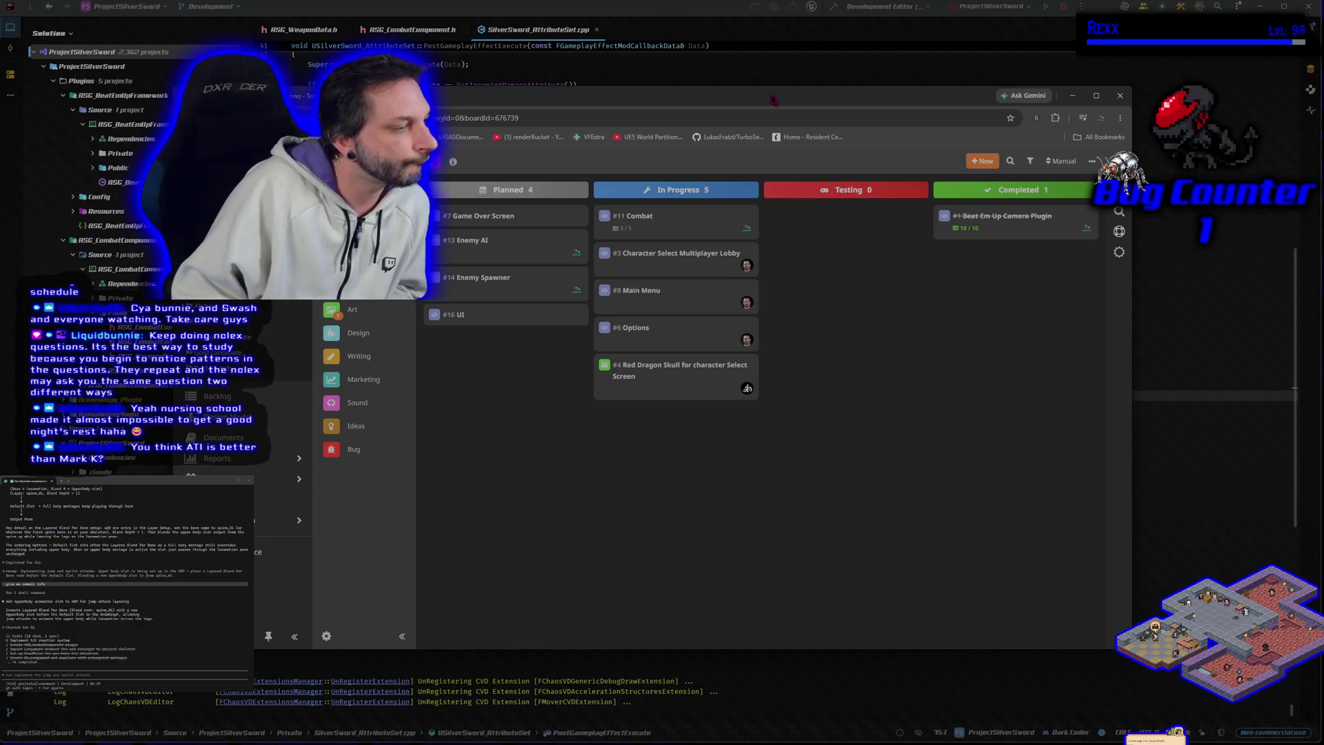
# Ask Claude Code to explain the next steps in detail.
pyautogui.write('explain th')
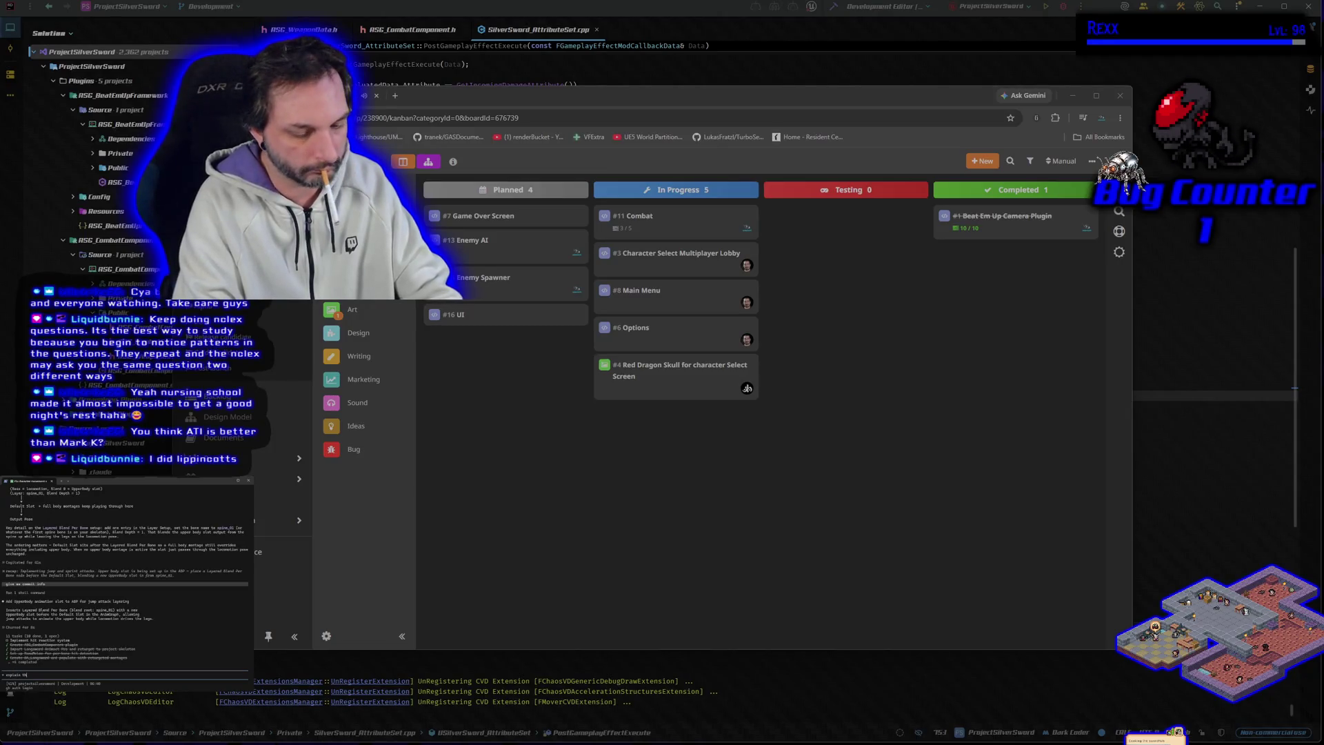
pyautogui.write('e next ')
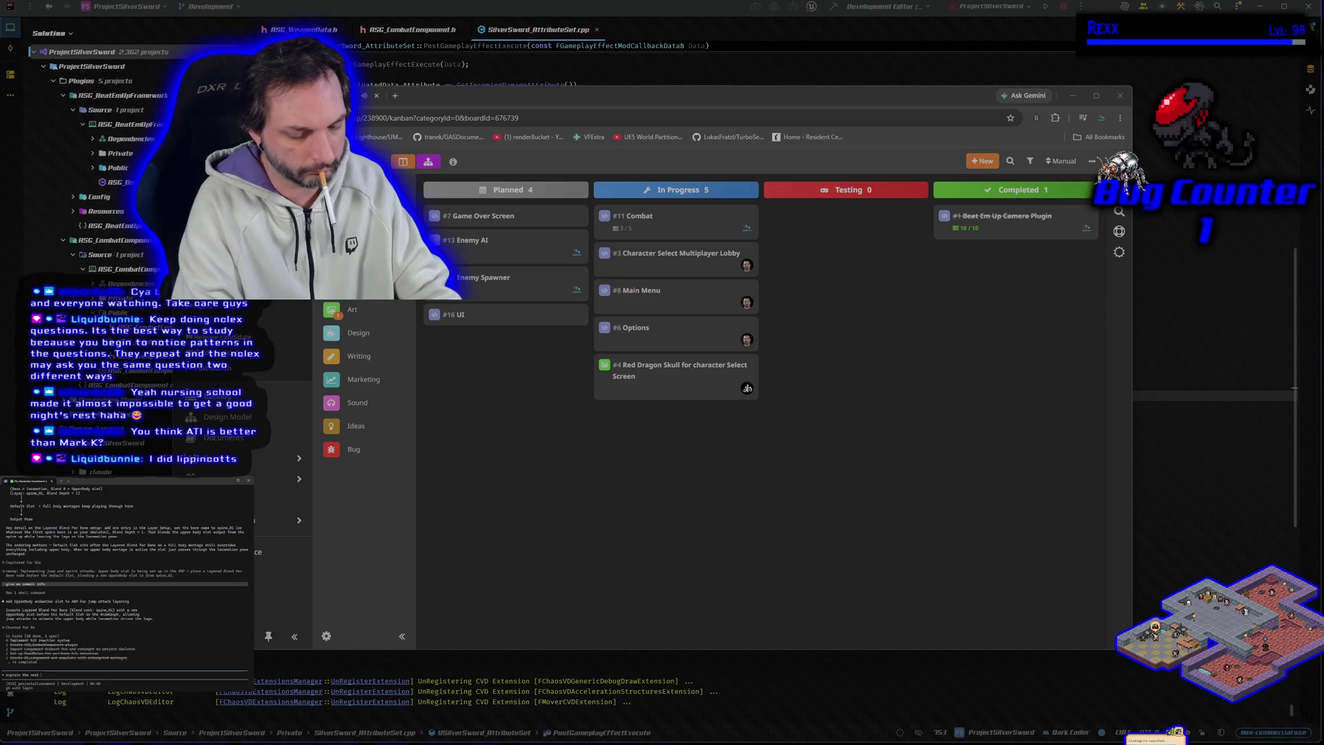
pyautogui.write('stetail')
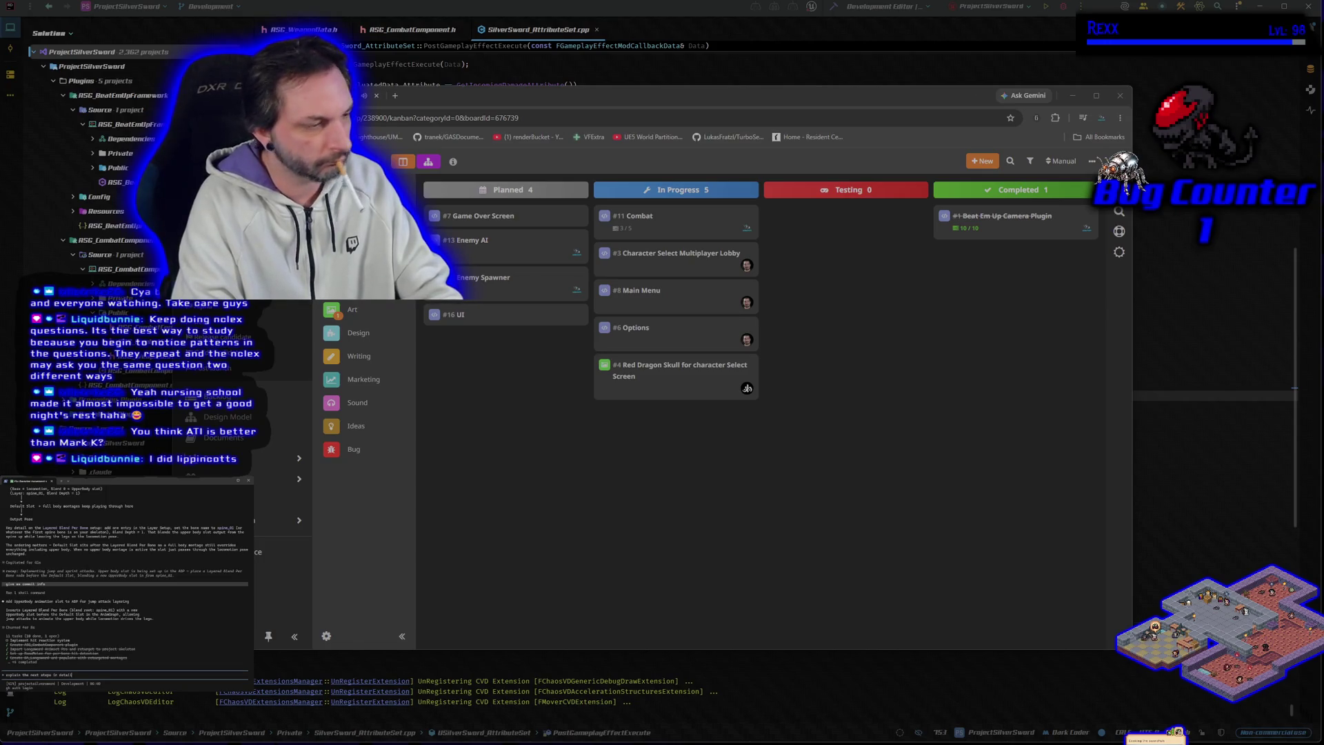
pyautogui.press('Return')
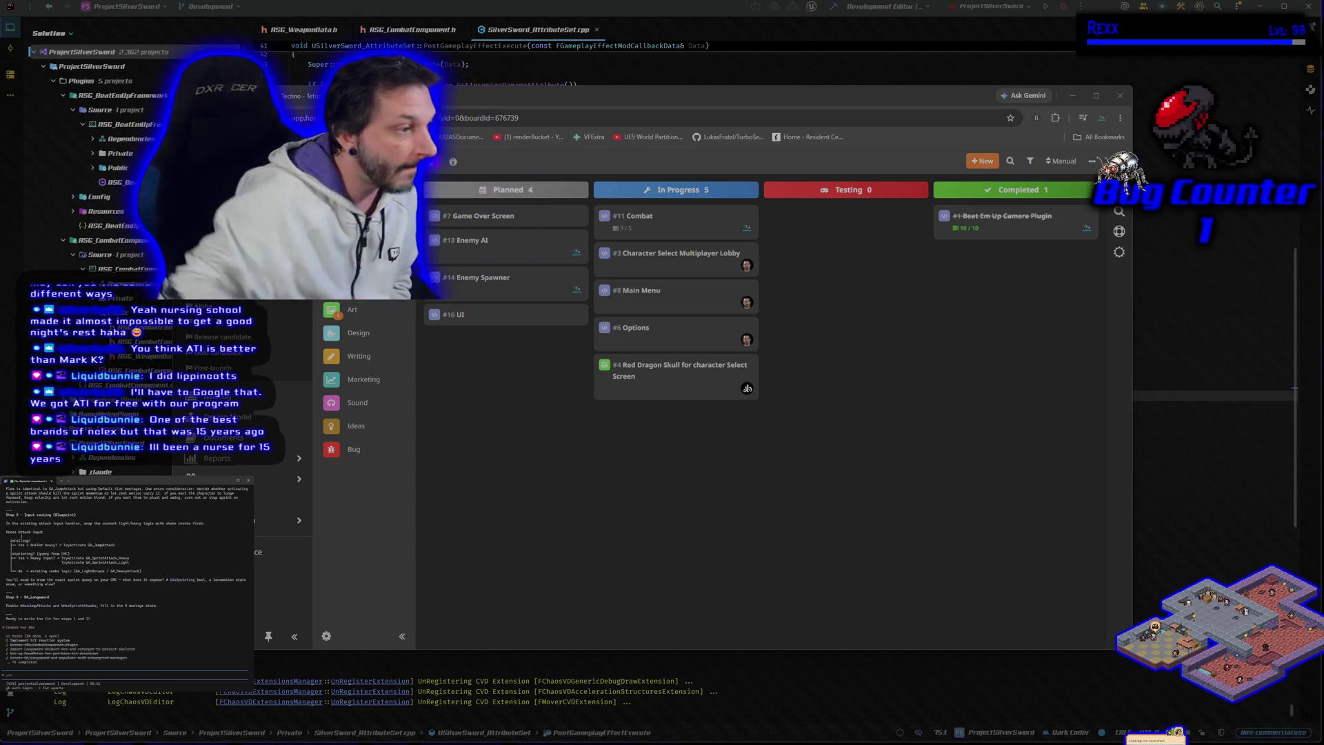
# Scroll up through Claude Code's step-by-step plan, then minimise the HacknPlan browser.
pyautogui.scroll(10, 128, 566)
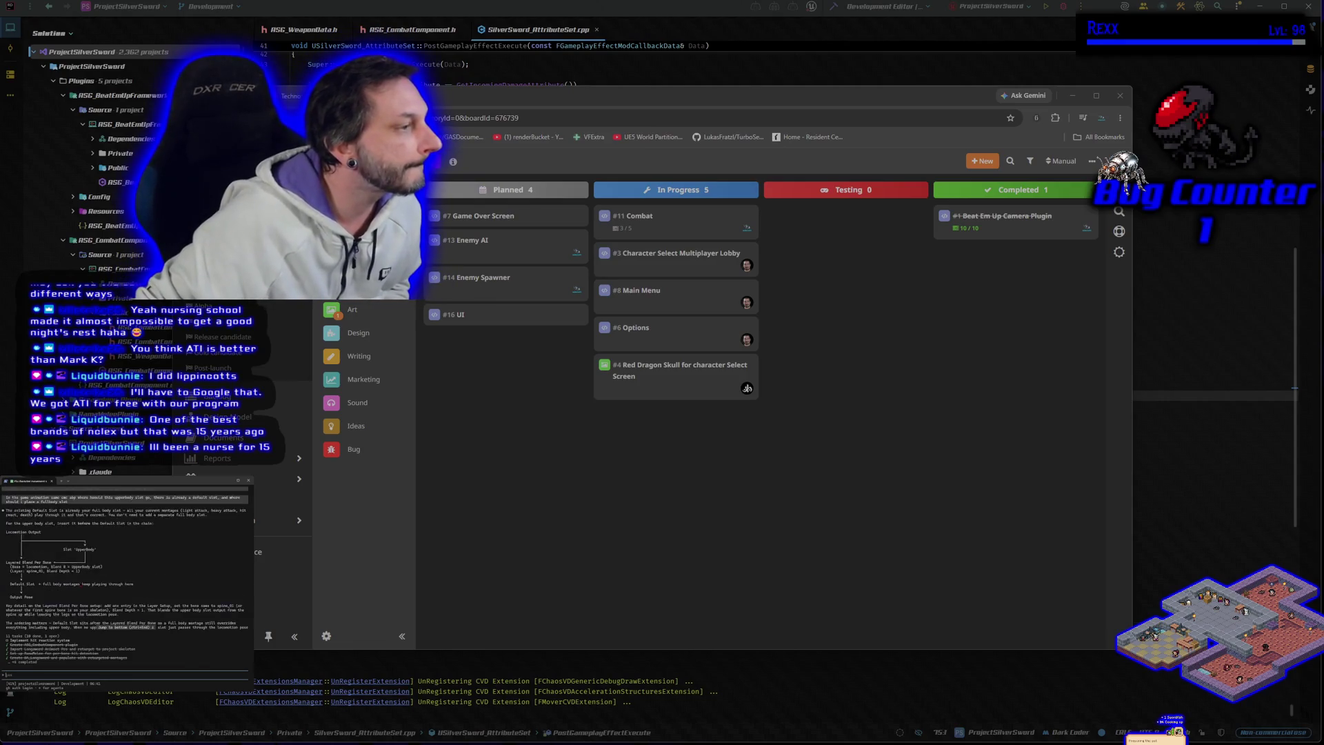
pyautogui.scroll(1, 127, 573)
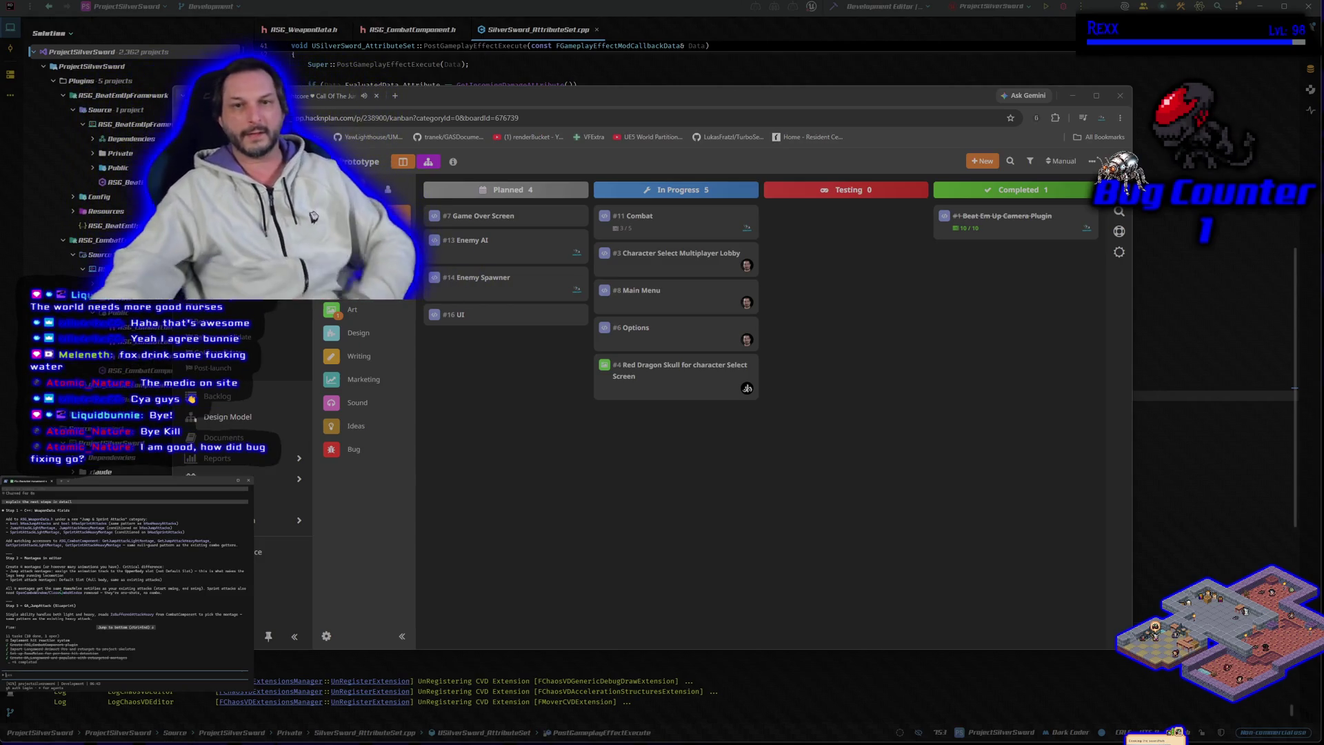
pyautogui.click(1072, 95)
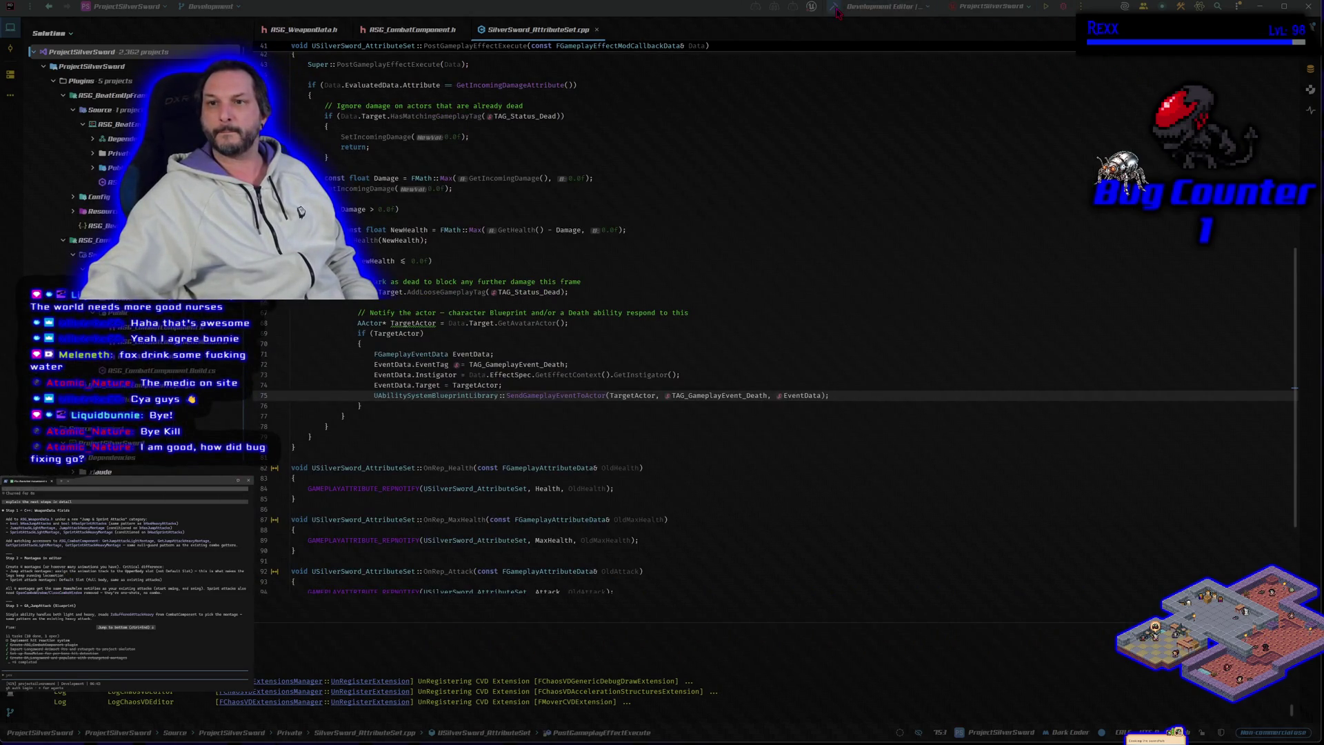
# Build the Silver Sword project in Rider and launch the Unreal editor from it.
pyautogui.hotkey('ctrl', 'shift', 'b')
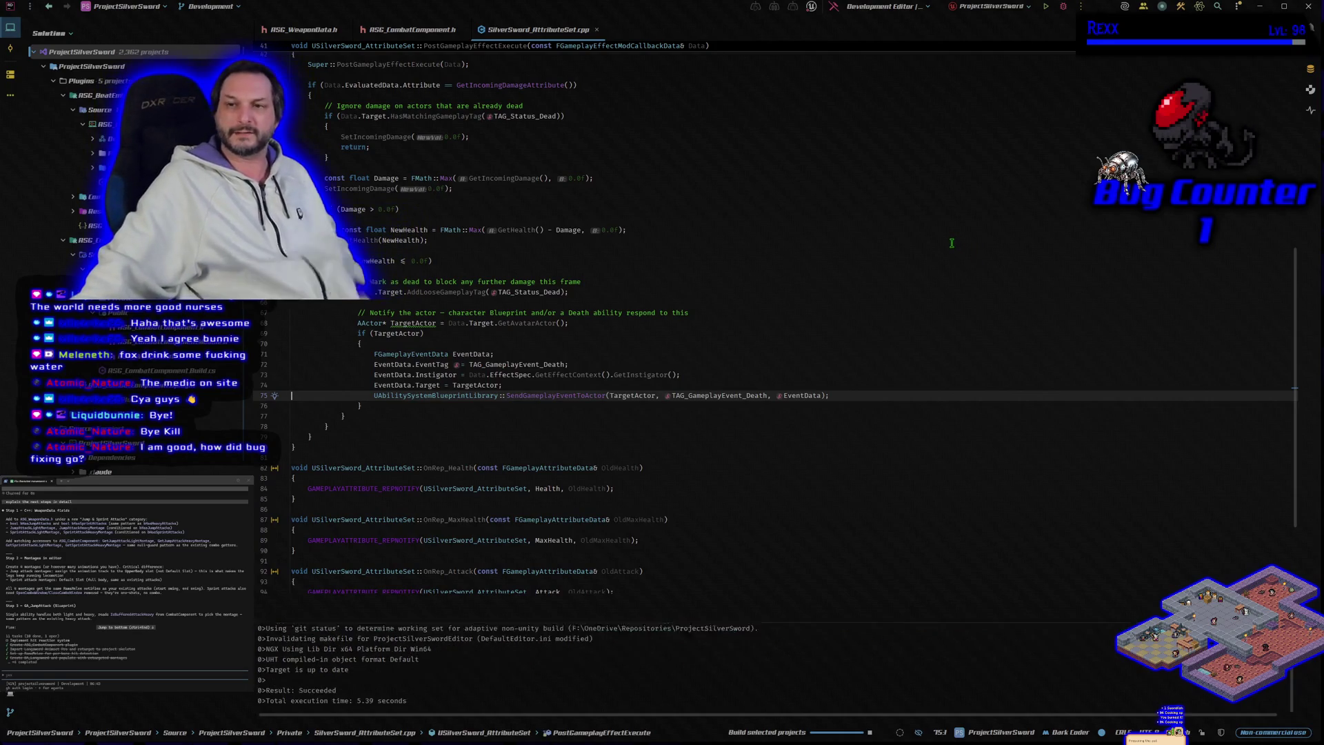
pyautogui.click(1062, 8)
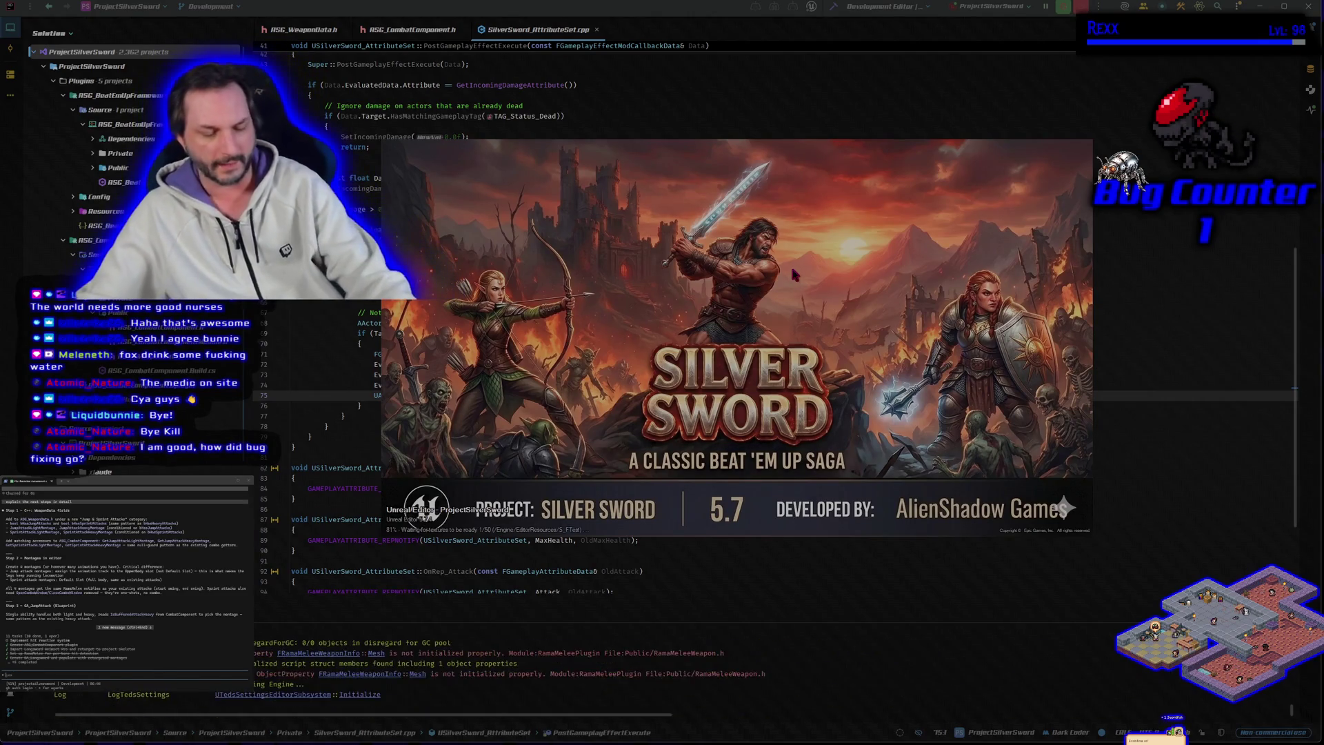
# Move the Unreal loading splash aside while ProjectSilverSword loads.
pyautogui.moveTo(794, 273); pyautogui.dragTo(832, 299)
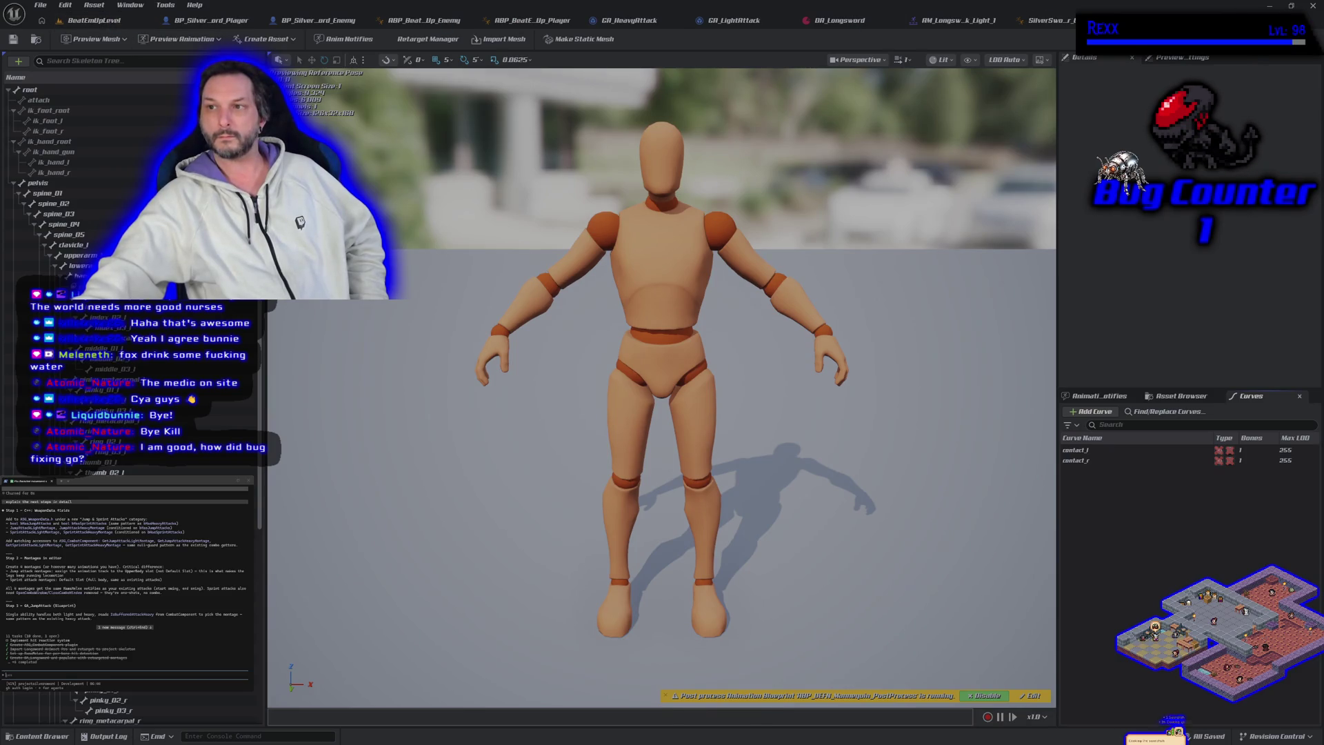
# Look over SilverSwordCharacter_CMC_ABP and AM_Longsword_Attack_Light_1, then return to BeatEmUpLevel.
pyautogui.click(1053, 20)
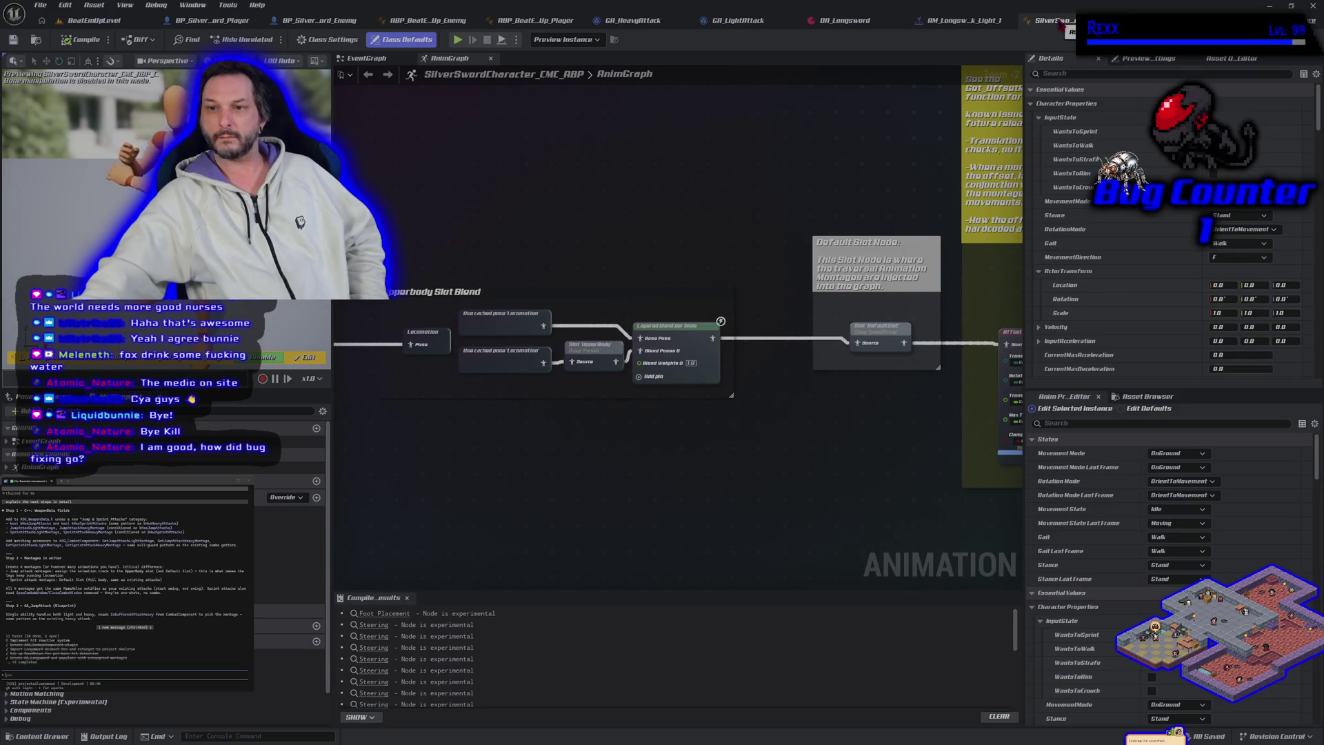
pyautogui.click(993, 22)
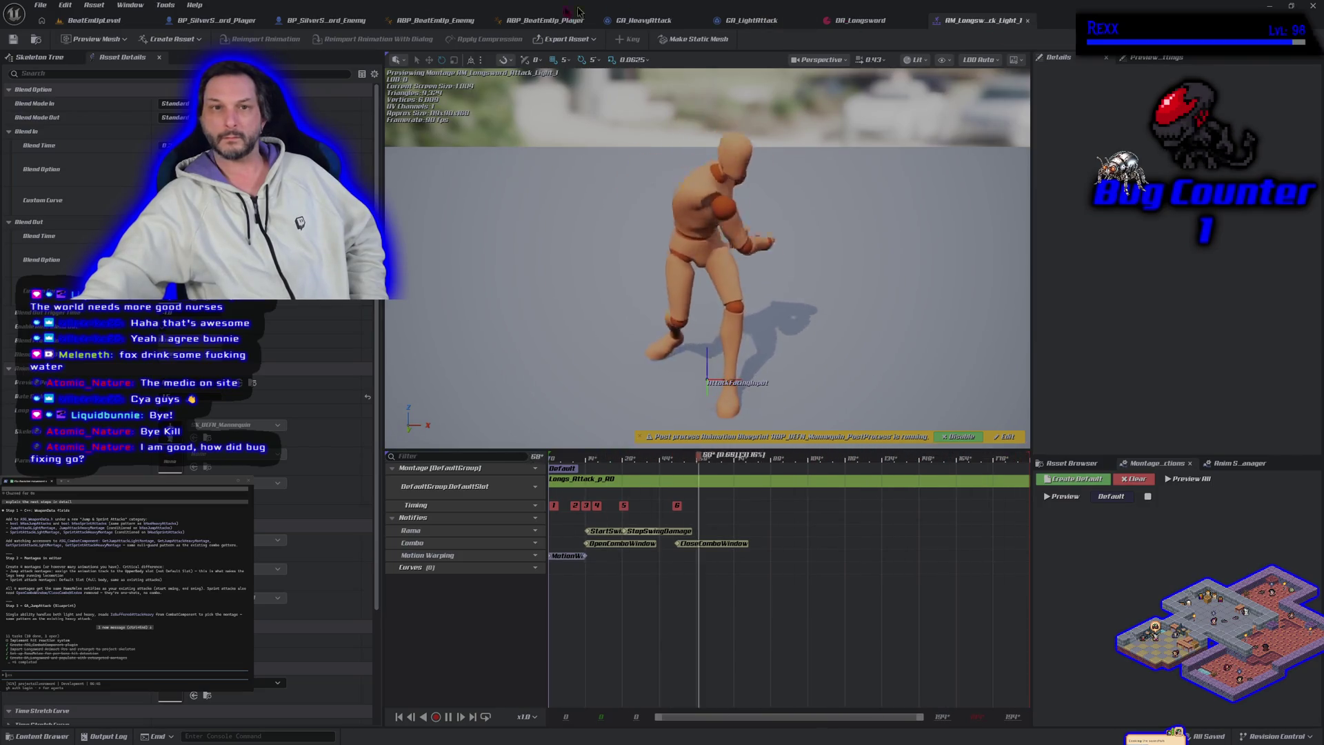
pyautogui.click(93, 20)
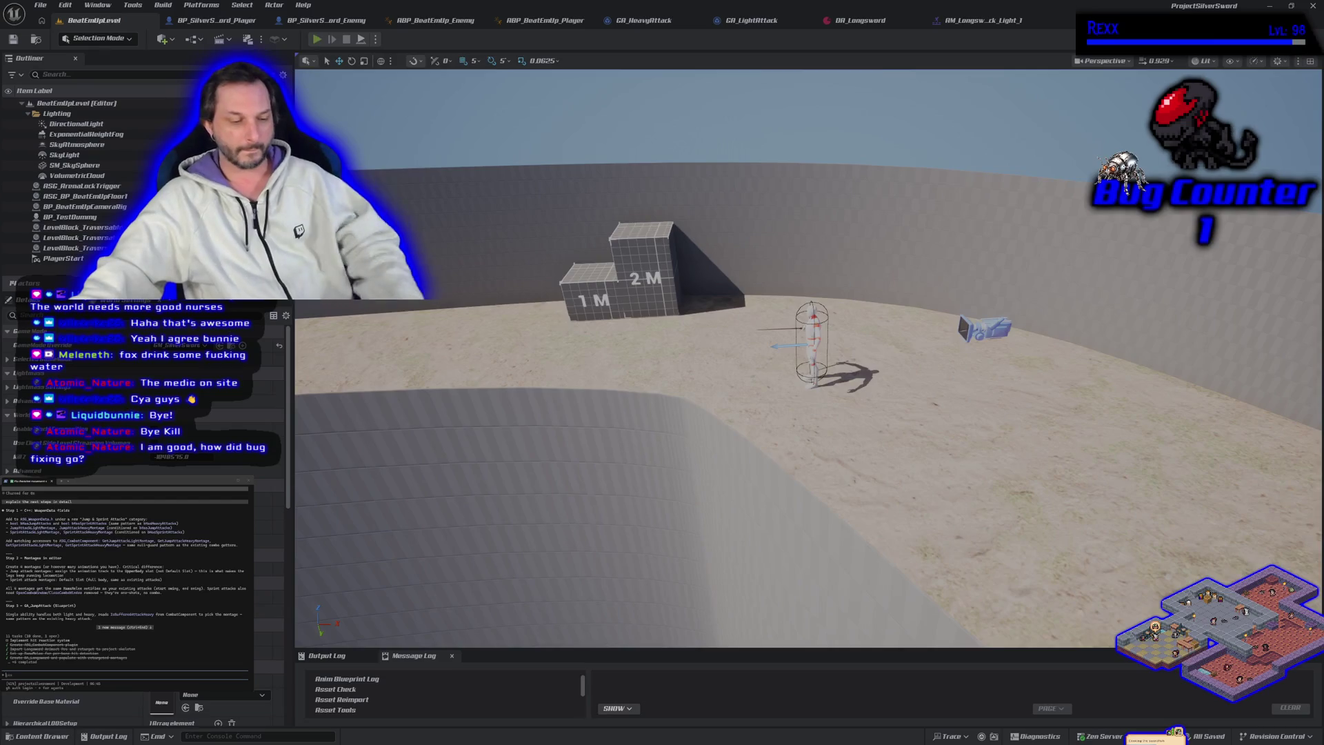
# Start a Play-In-Editor session and run the character to the enemy and back.
pyautogui.click(317, 39)
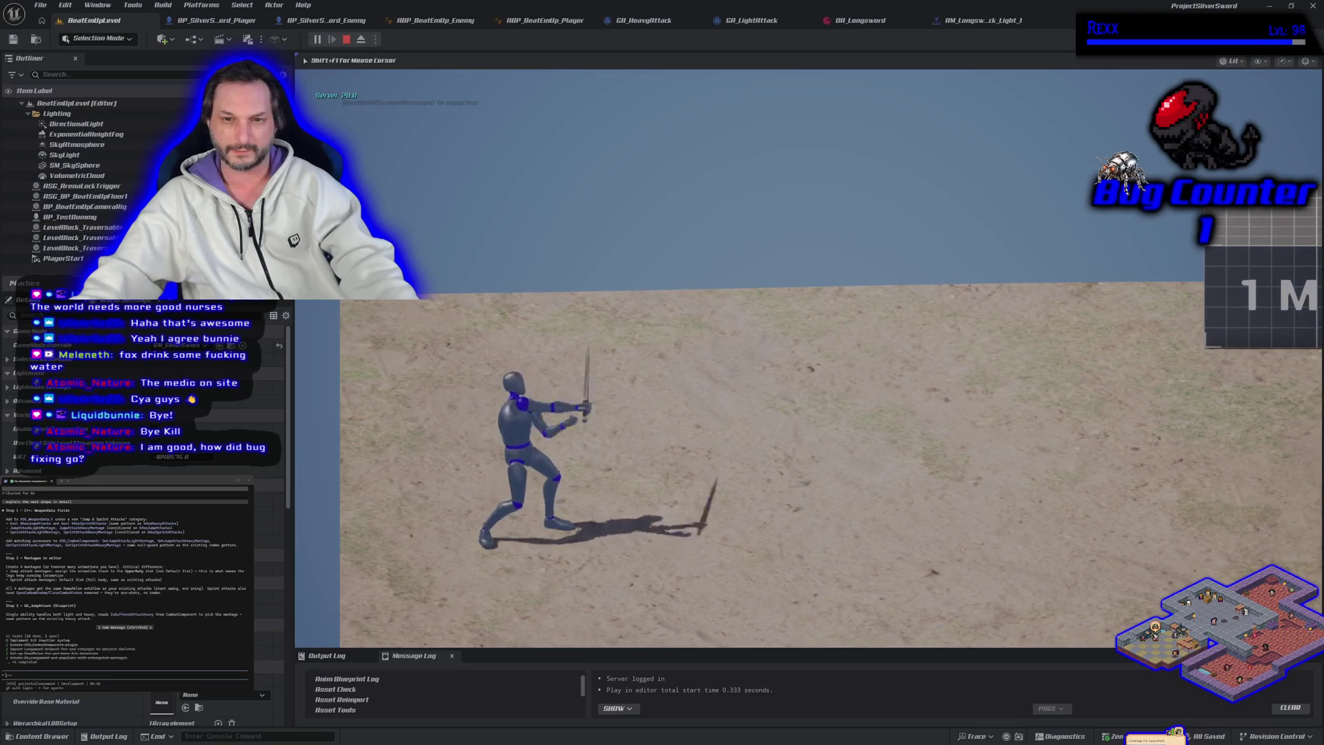
pyautogui.press('d')
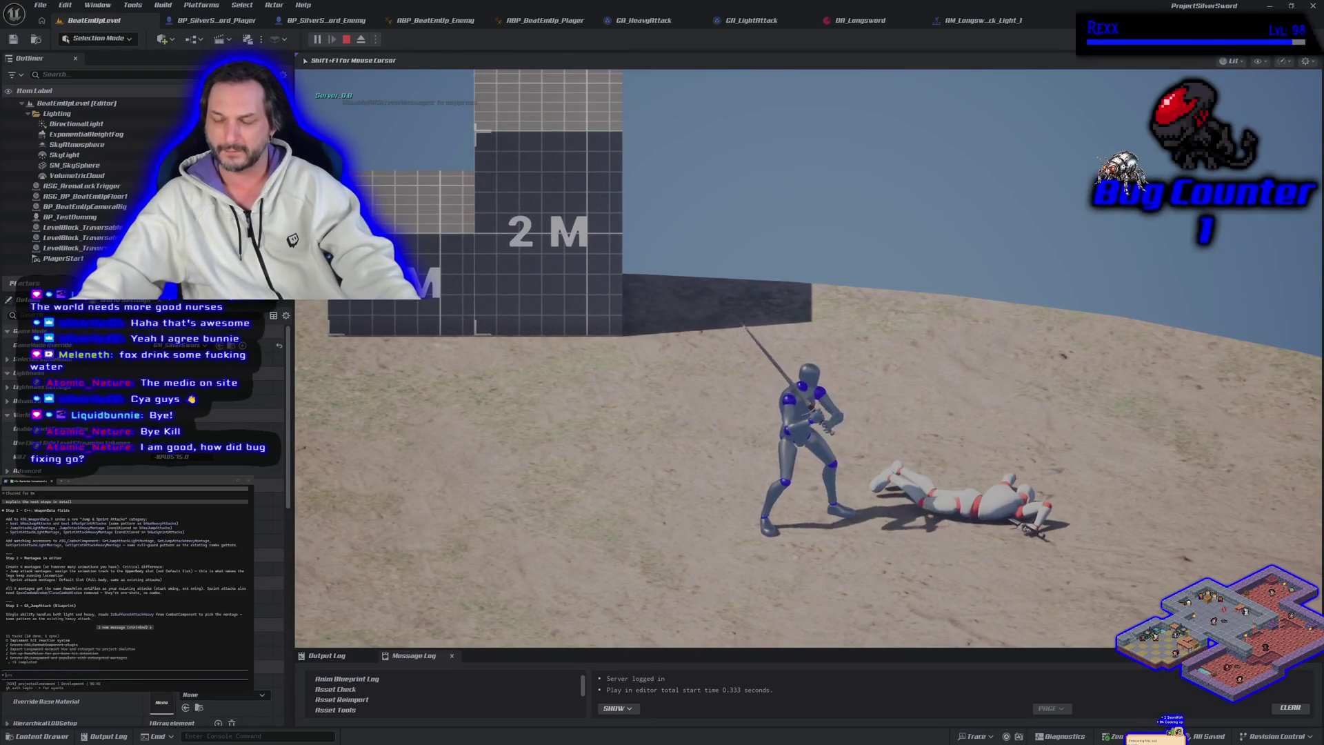
pyautogui.press('w')
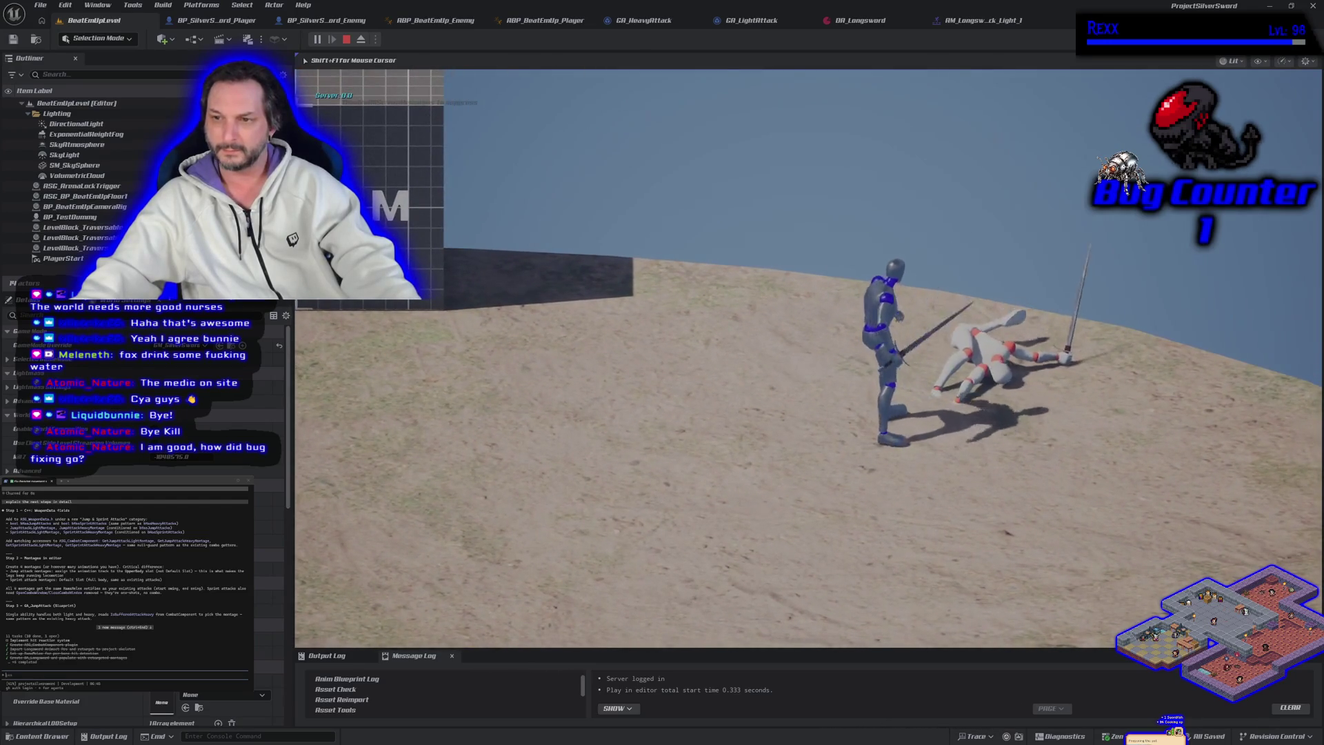
pyautogui.press('s')
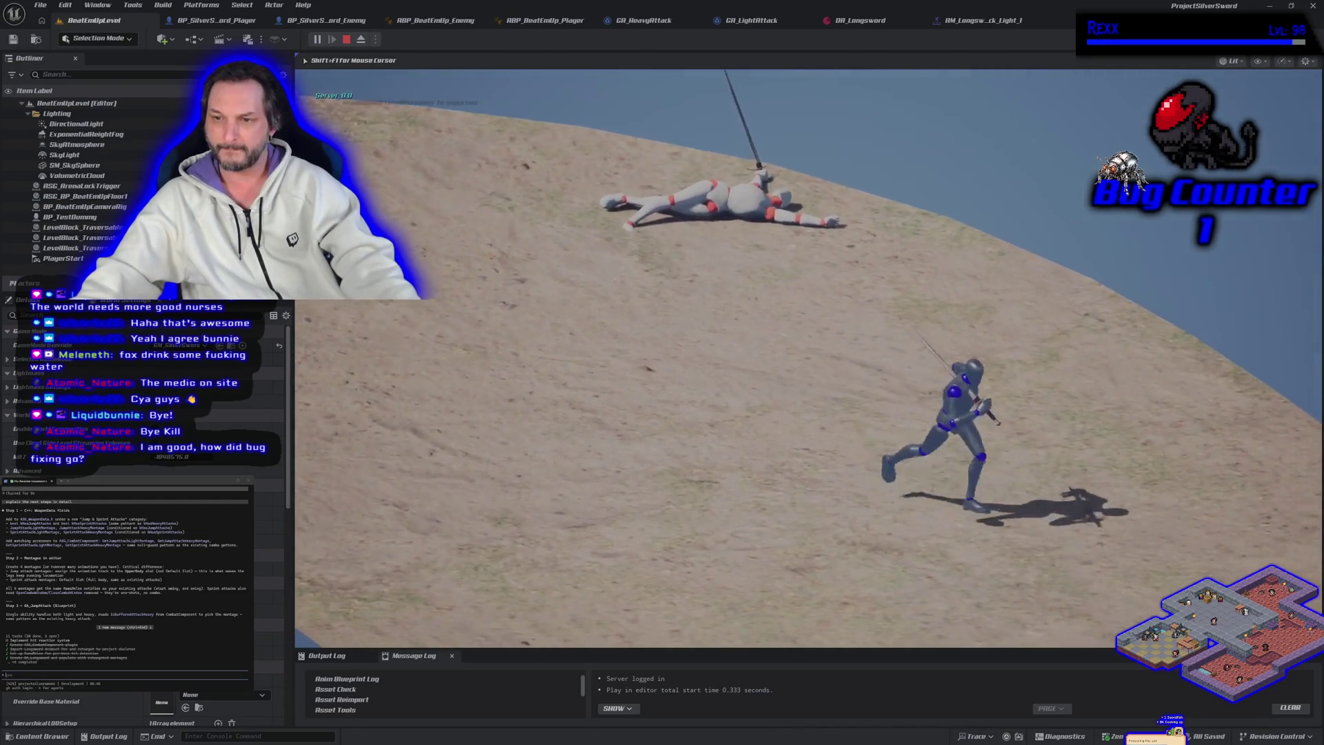
pyautogui.press('s')
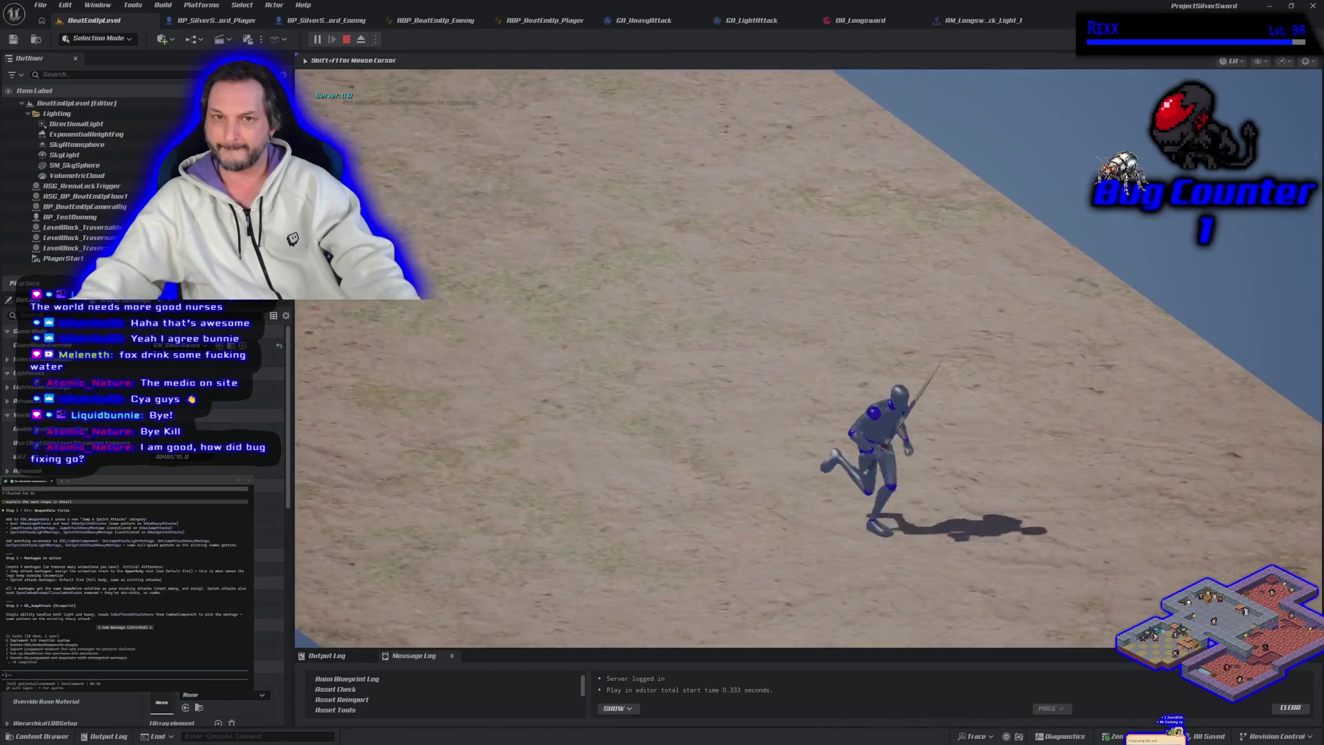
# Run around the arena, jump right and swing the sword, then end the session.
pyautogui.press('w')
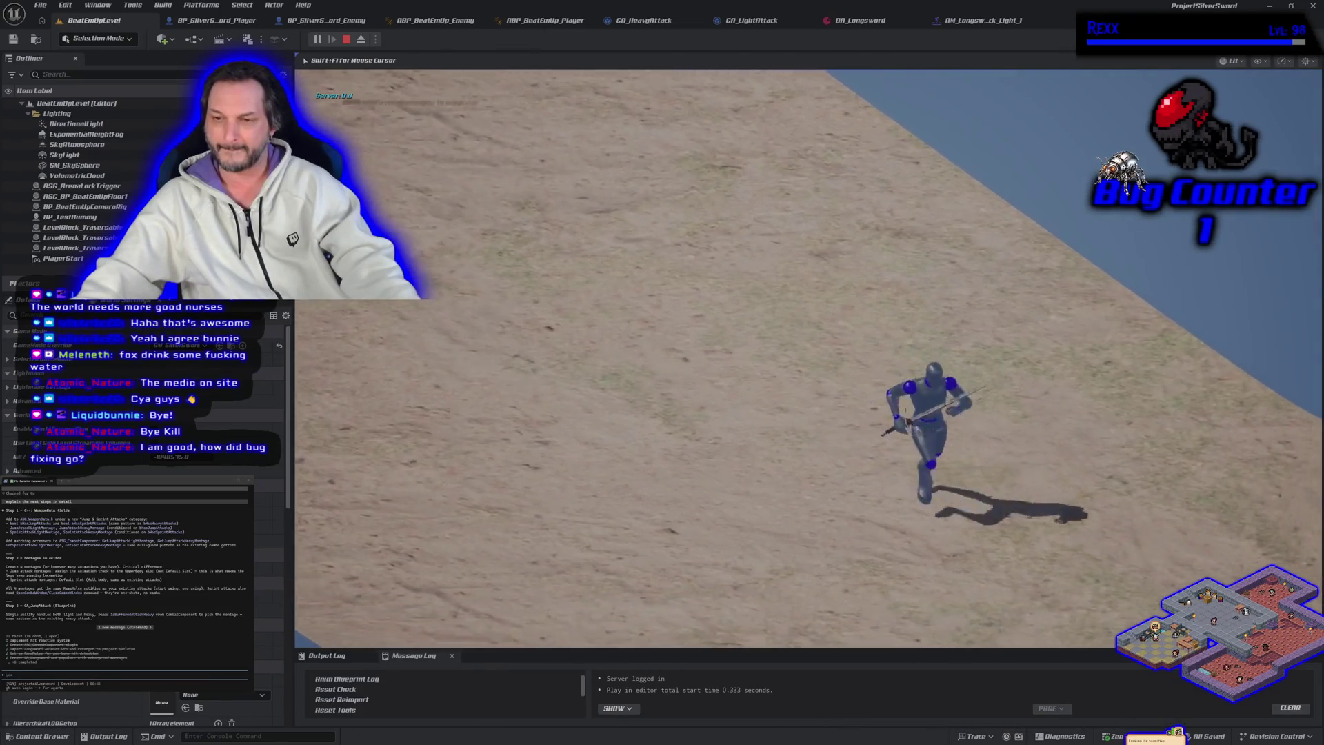
pyautogui.press('a')
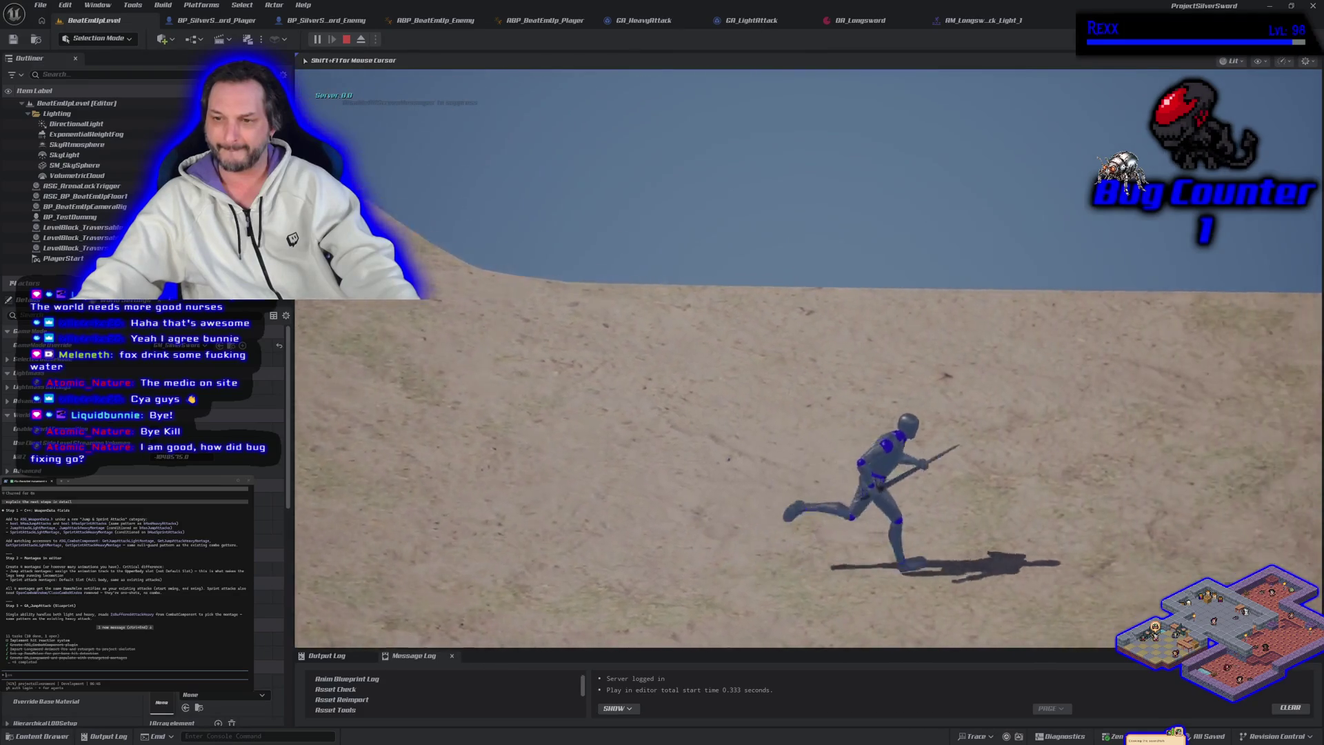
pyautogui.press('d')
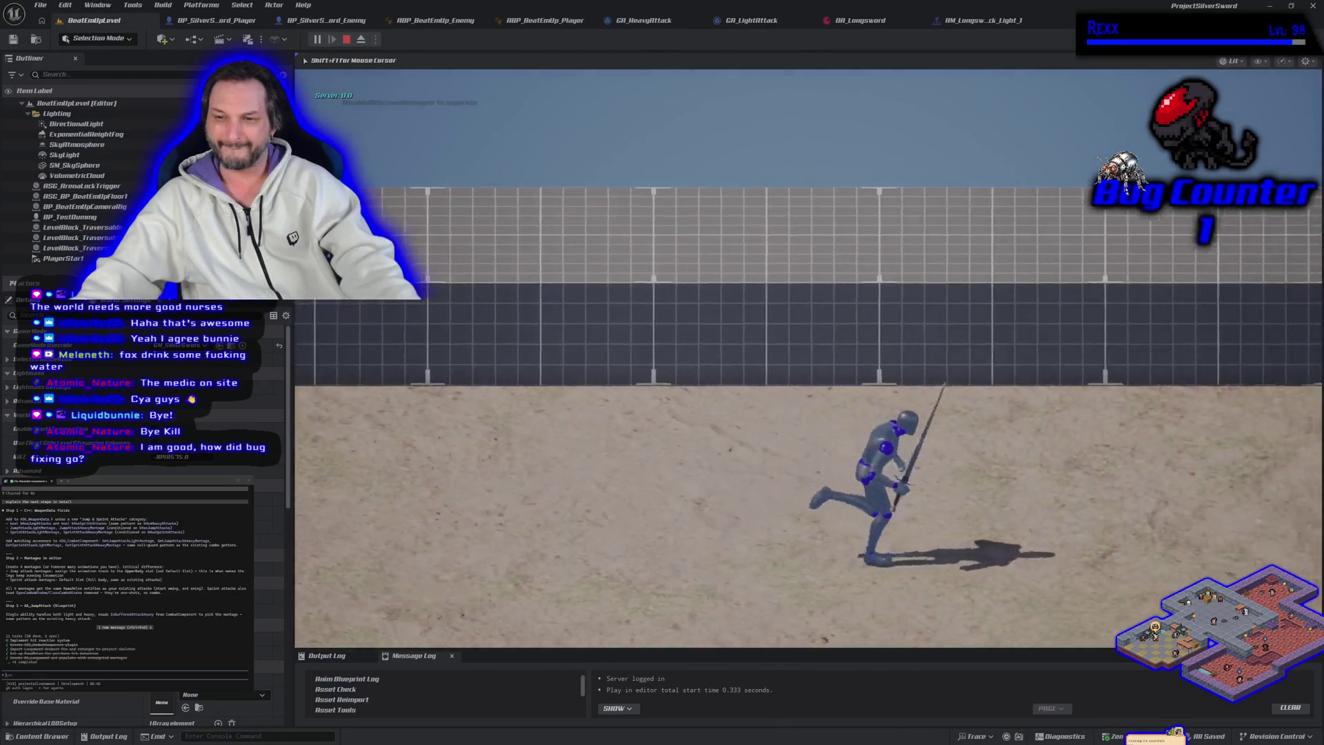
pyautogui.press('a')
pyautogui.press('d')
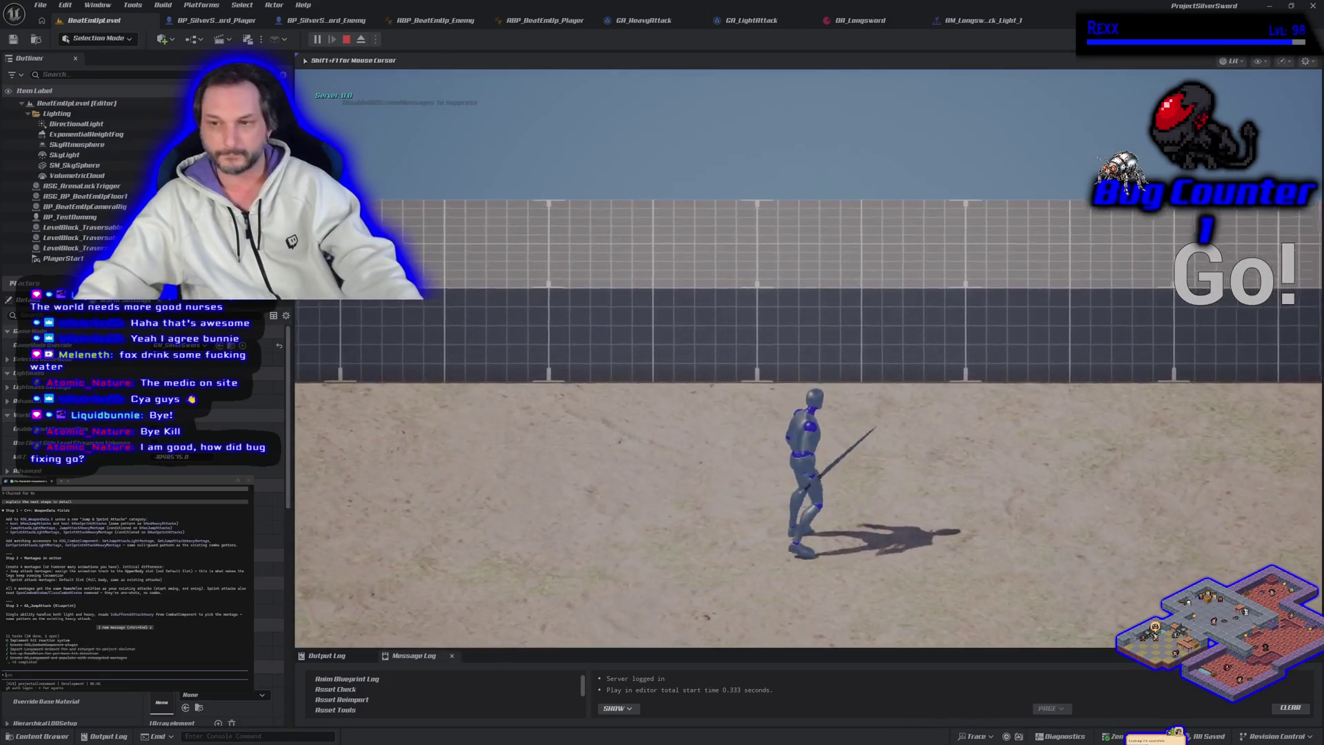
pyautogui.press('d')
pyautogui.press('space')
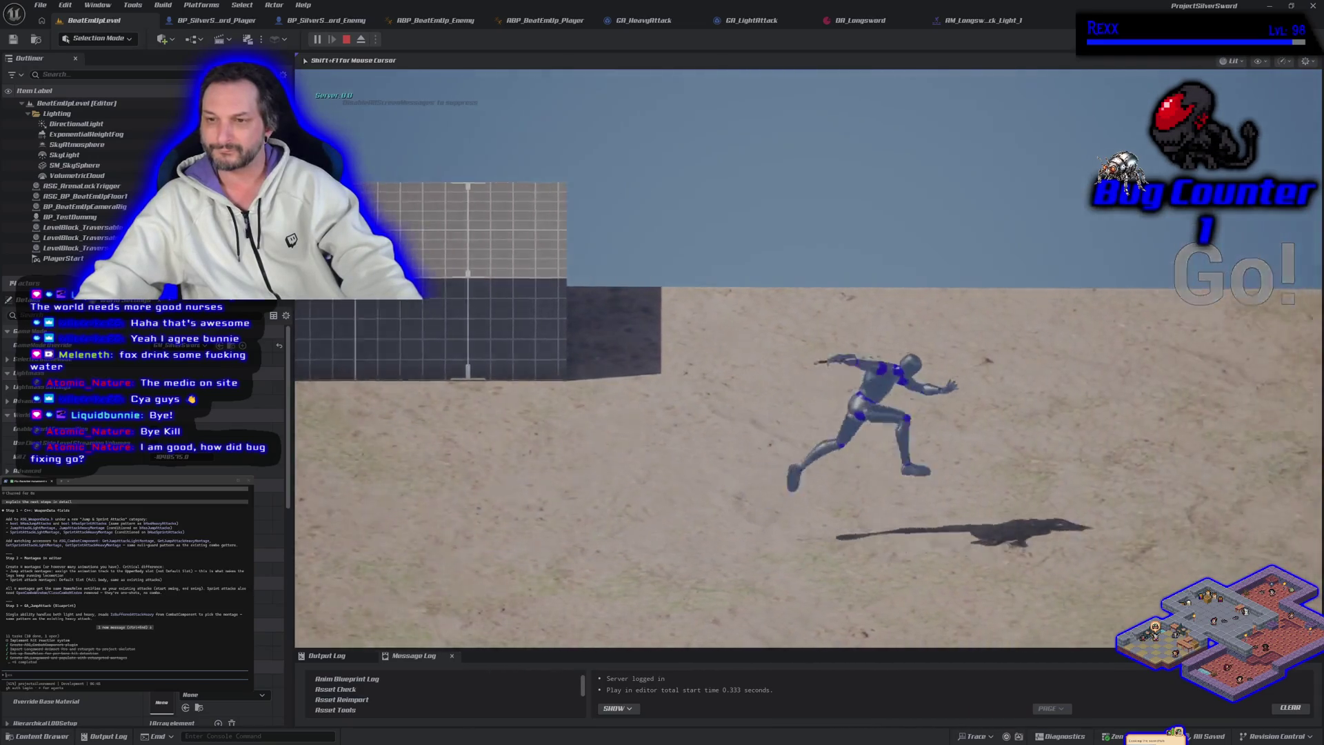
pyautogui.press('d')
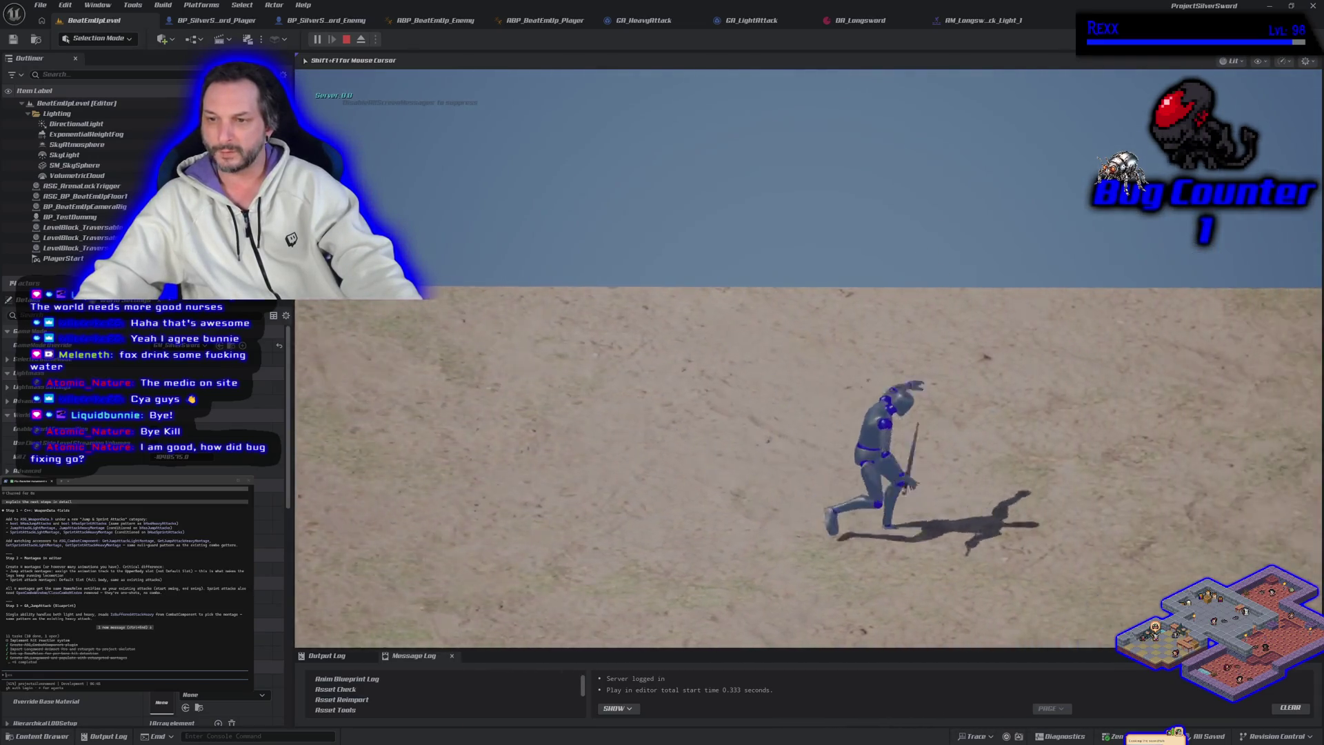
pyautogui.press('Escape')
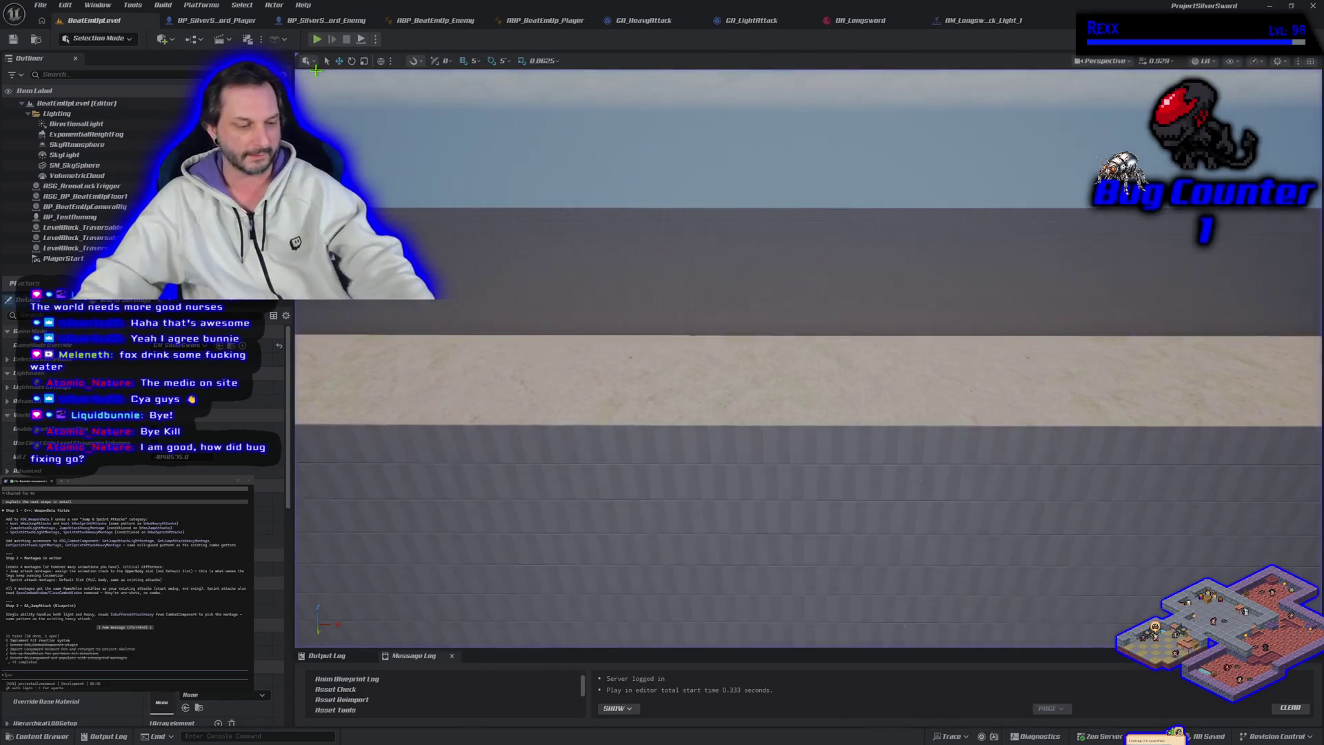
# Fly the camera back over the 1M/2M blocks and player start, then bring HacknPlan forward.
pyautogui.moveTo(777, 369)
pyautogui.mouseDown()
pyautogui.moveTo(777, 463)
pyautogui.moveTo(777, 380)
pyautogui.moveTo(809, 413)
pyautogui.mouseUp()
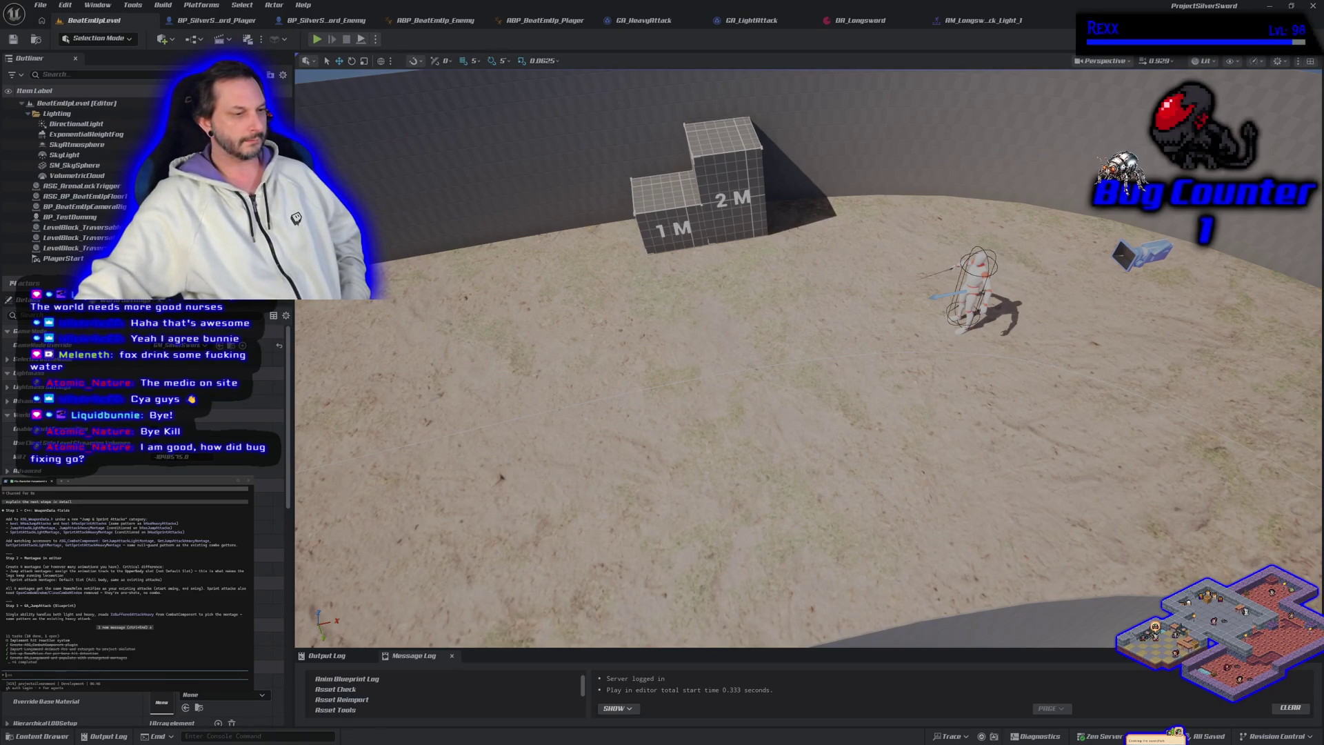
pyautogui.hotkey('alt', 'Tab')
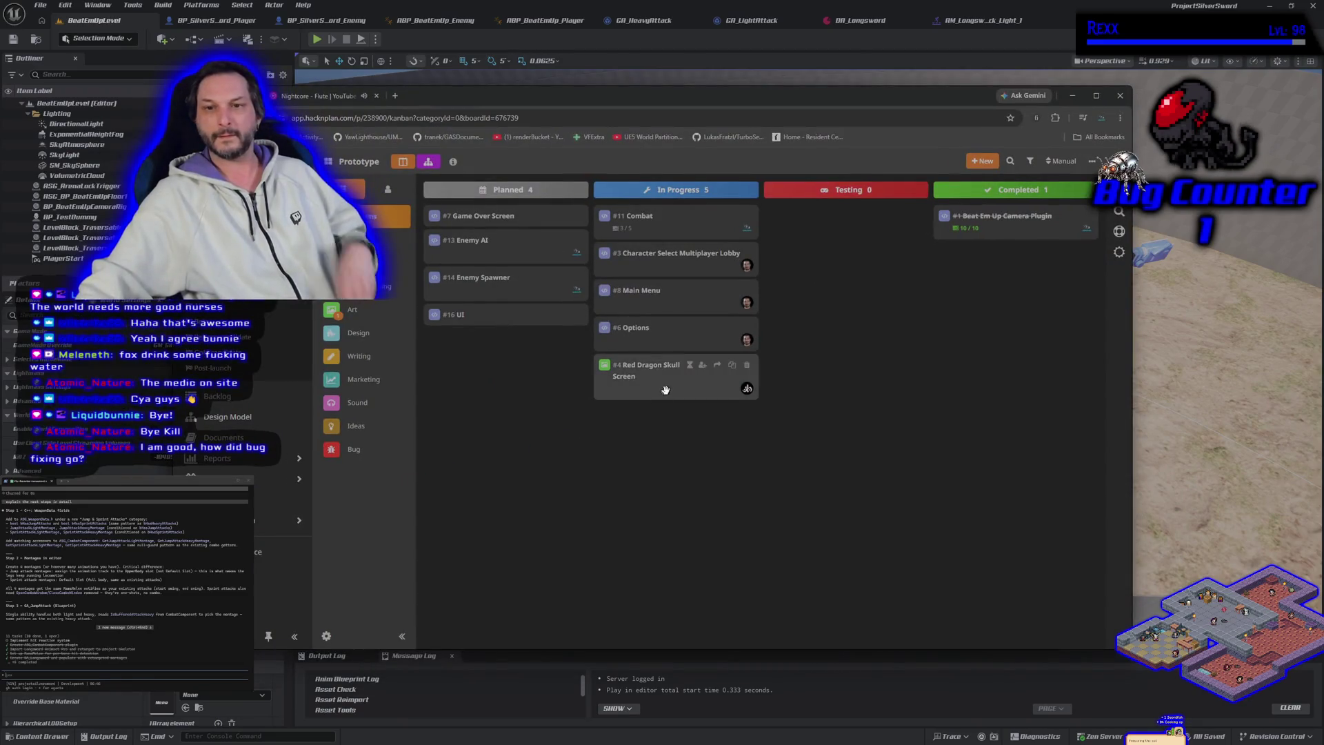
# Check the #11 Combat task's subtasks, with Jump Attack and Sprint Attack still unchecked, then close it.
pyautogui.click(661, 226)
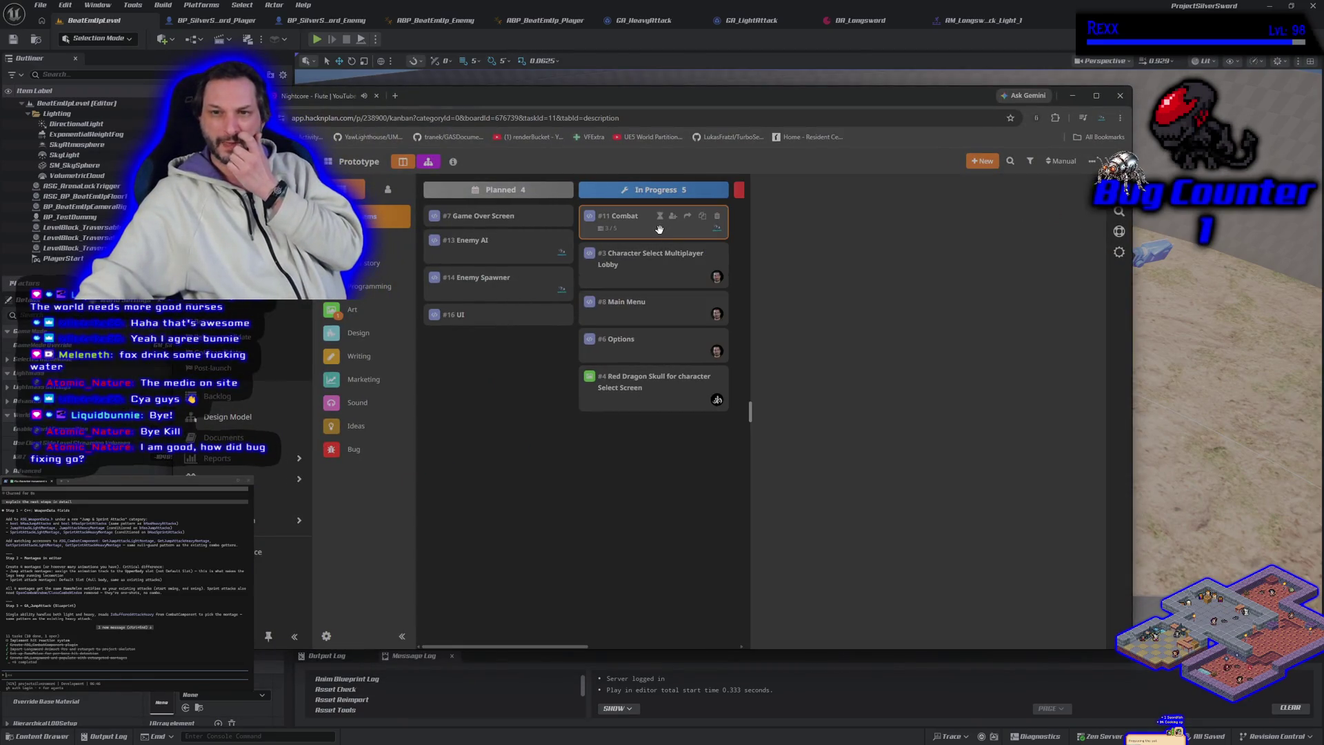
pyautogui.scroll(-2, 862, 552)
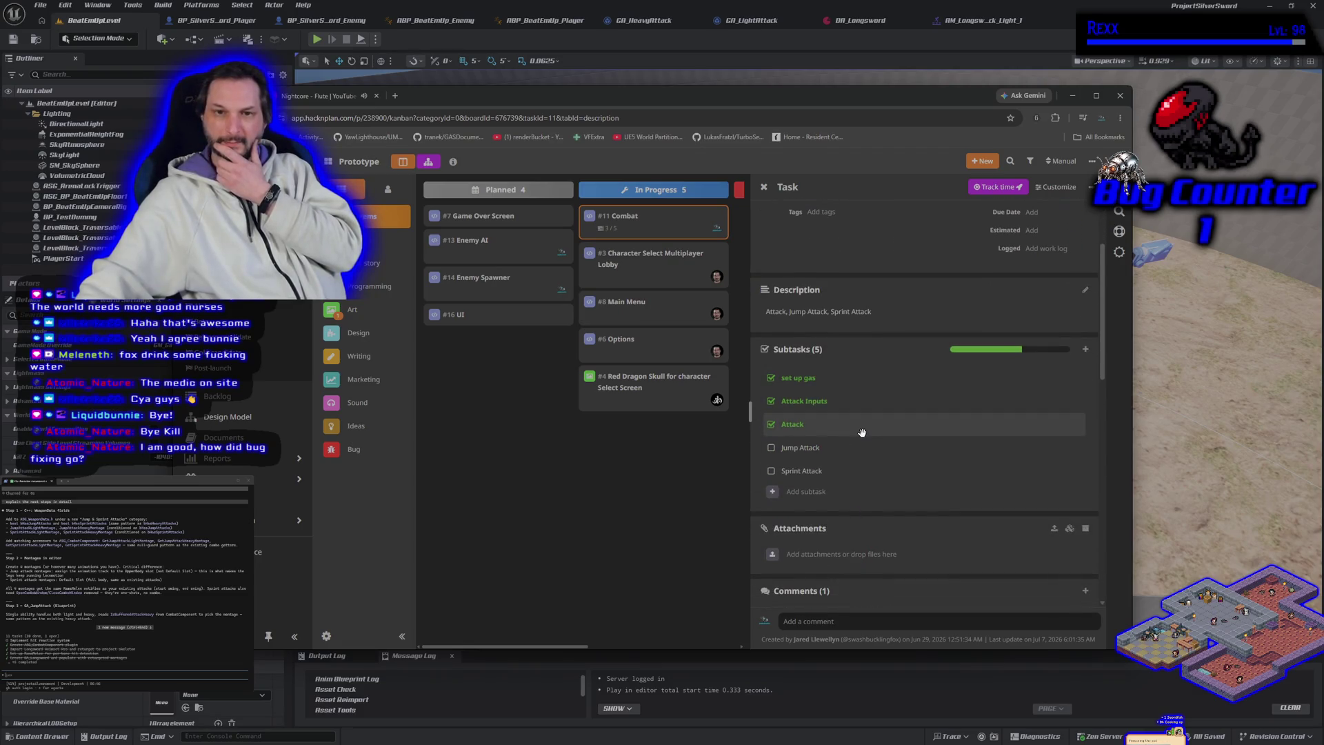
pyautogui.moveTo(862, 432)
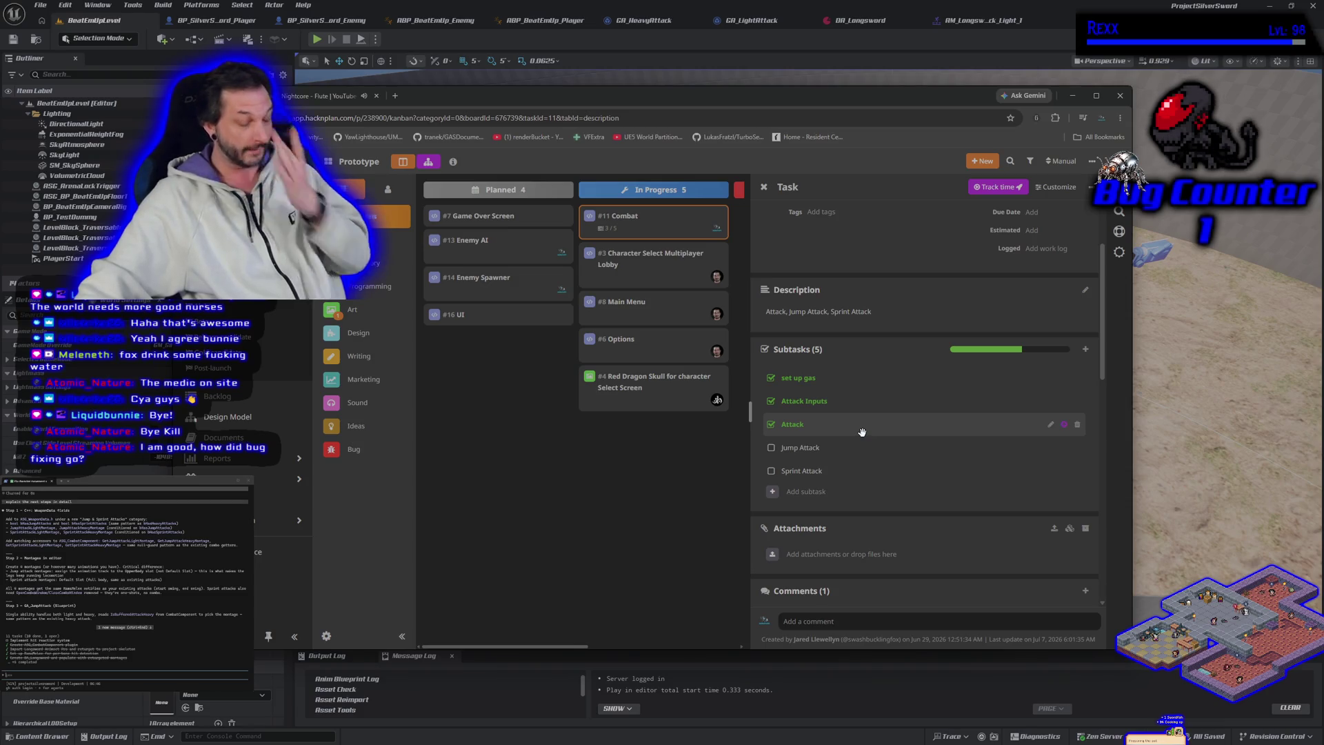
pyautogui.click(647, 495)
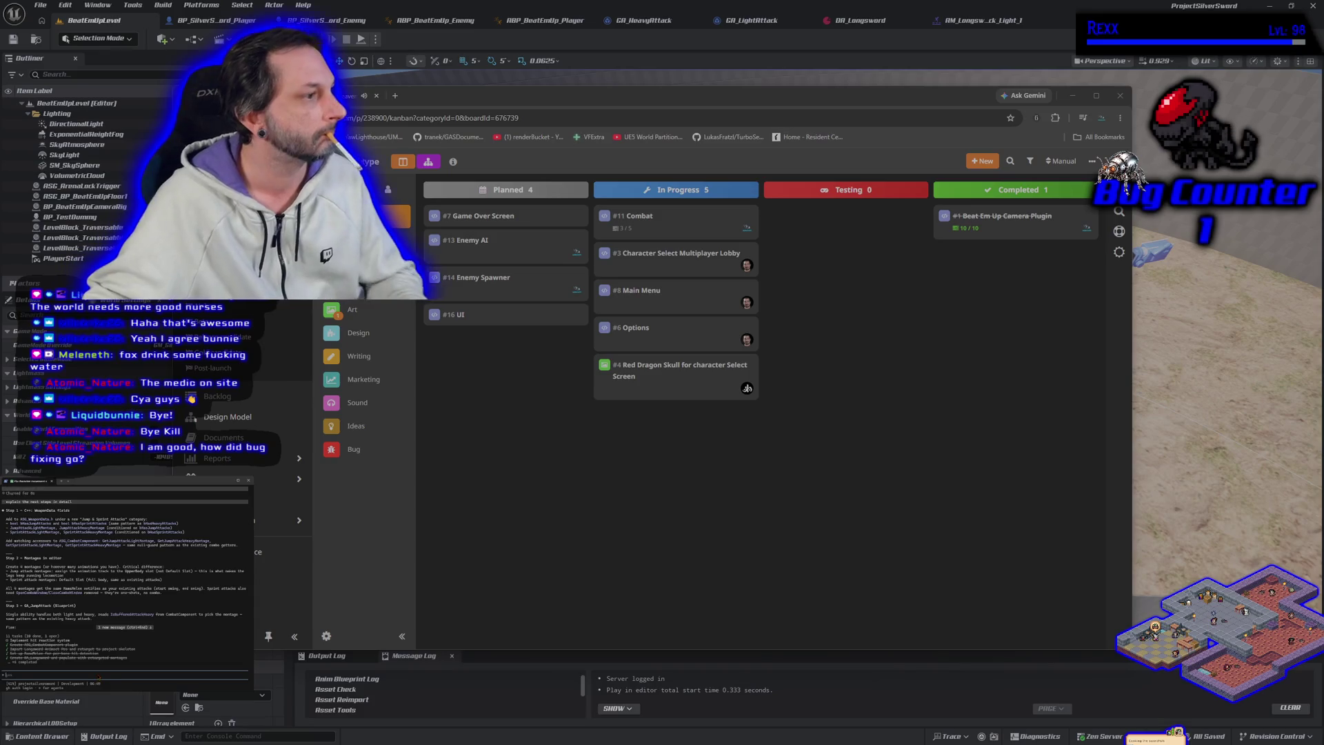
# Tell Claude Code 'lets pick up here tomorrow'.
pyautogui.write('la')
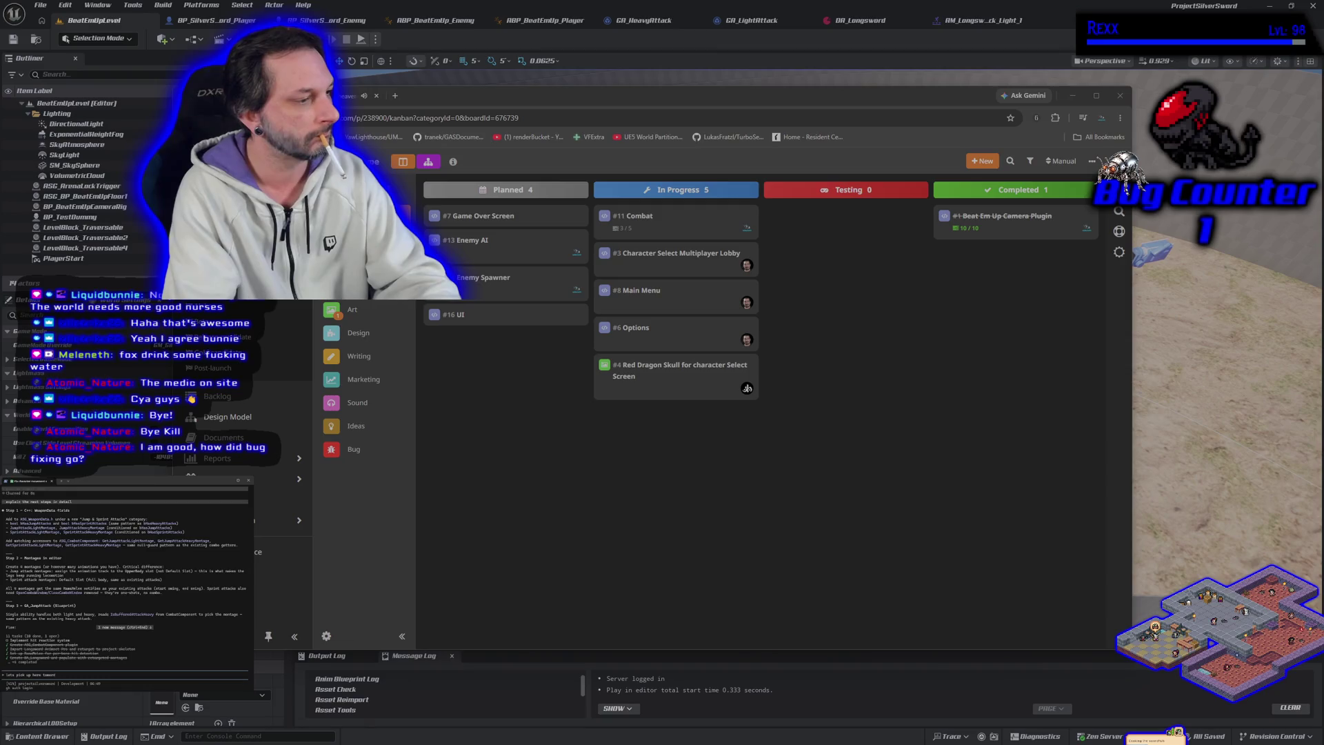
pyautogui.press('Return')
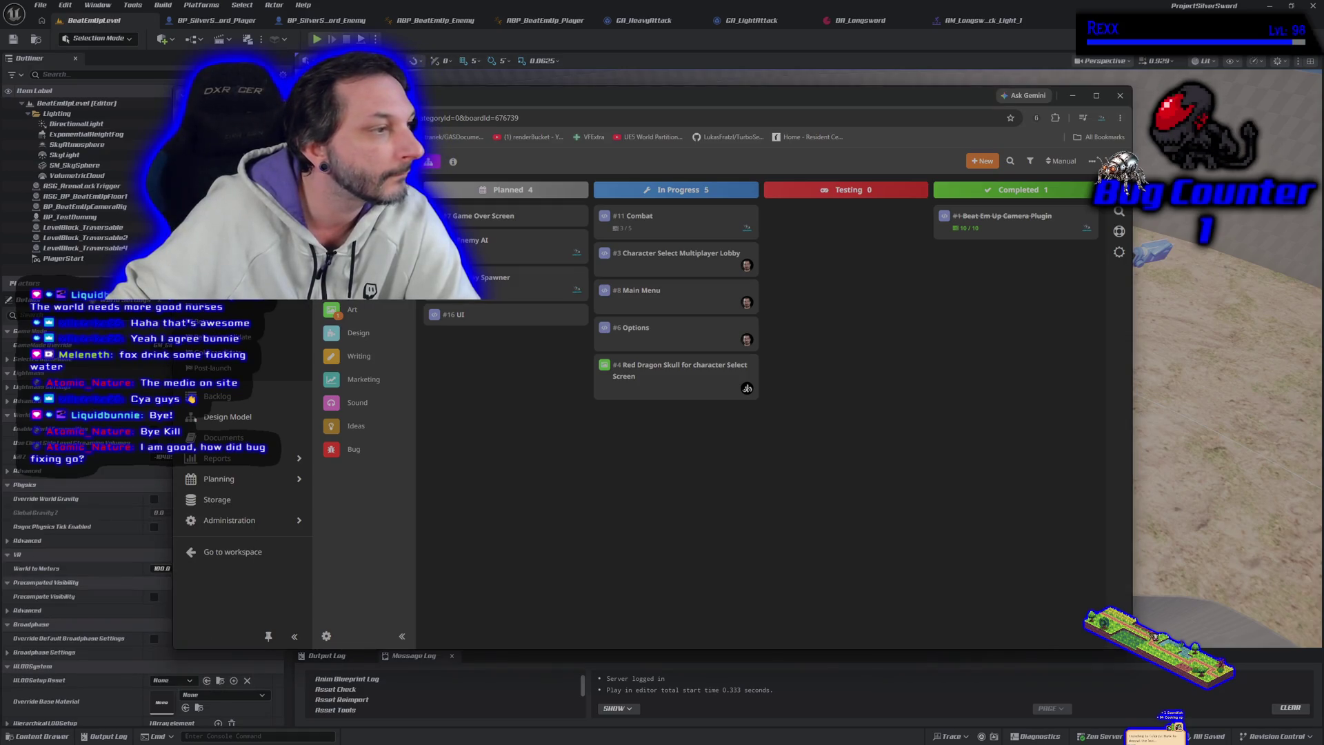
# Close the Unreal editor and the Rider IDE.
pyautogui.moveTo(696, 372)
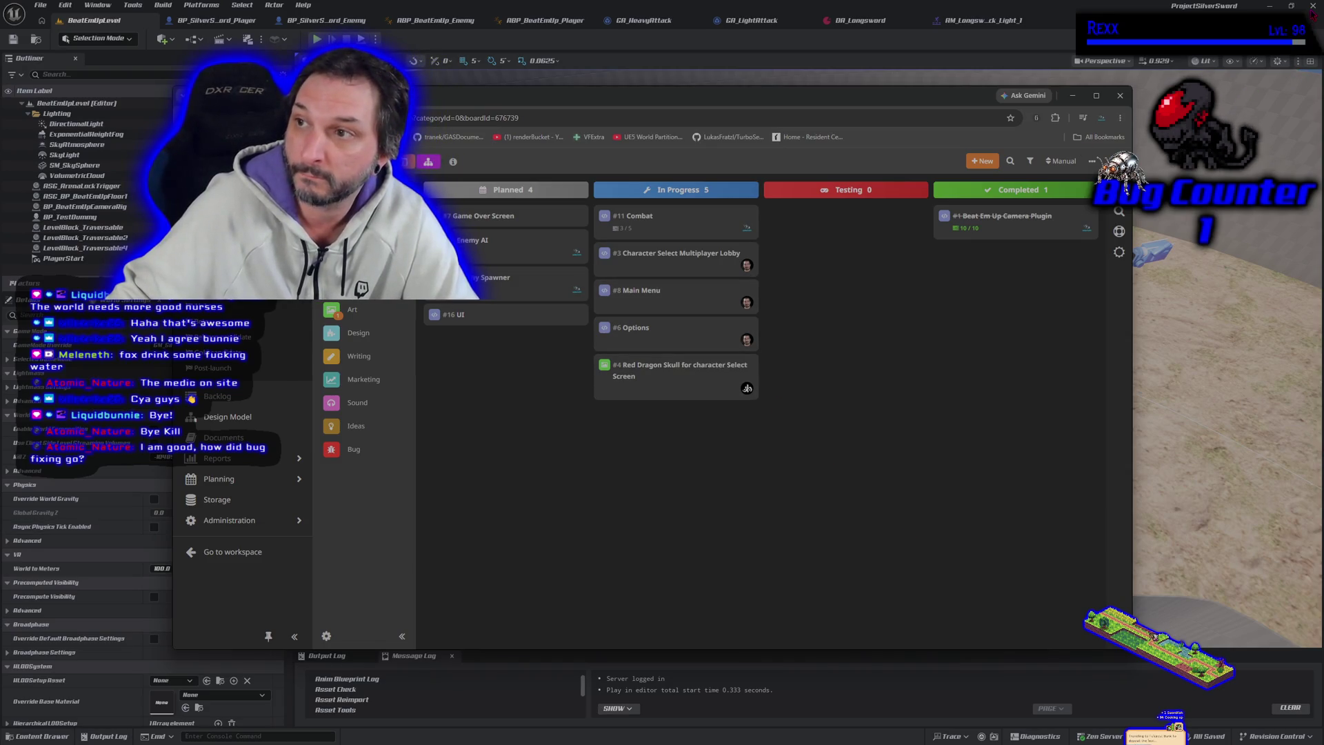
pyautogui.click(1312, 14)
pyautogui.click(1313, 7)
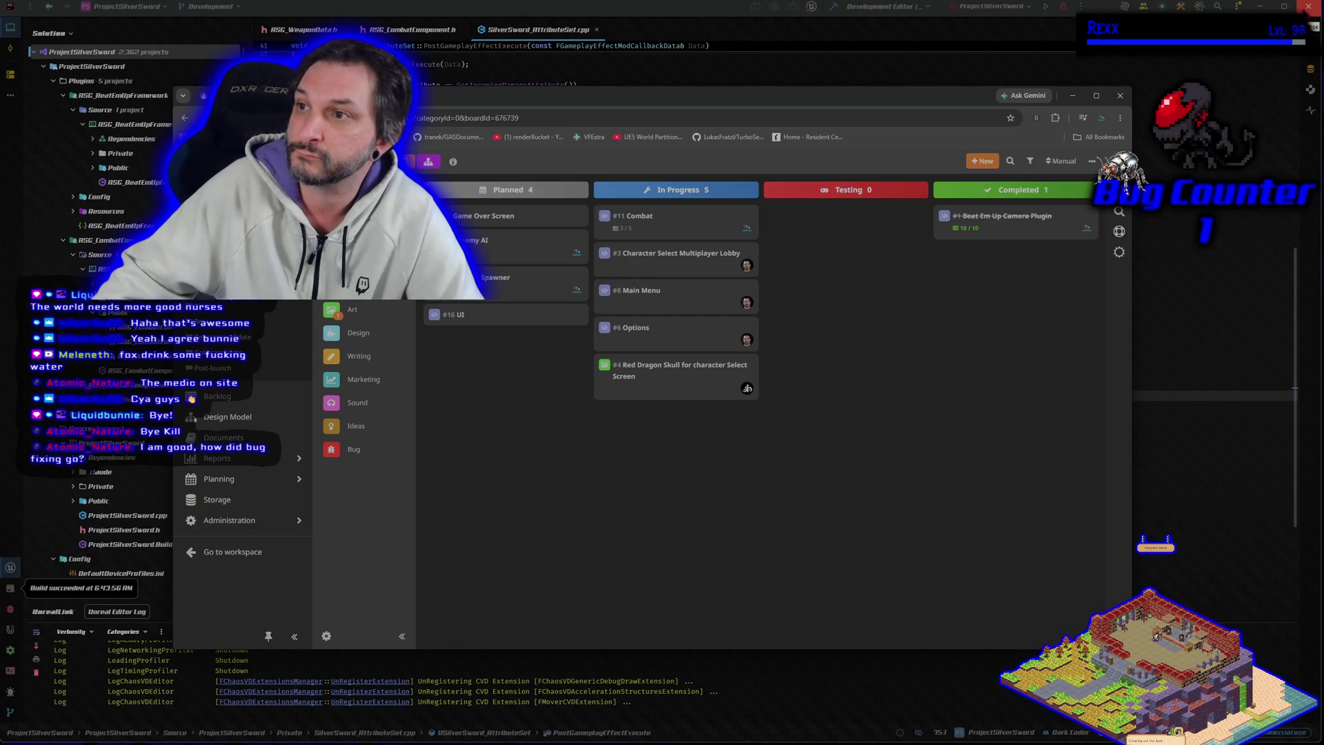
pyautogui.click(1308, 6)
# Close the HacknPlan browser, confirming Leave in the leave-site dialog.
pyautogui.moveTo(770, 102); pyautogui.dragTo(805, 92)
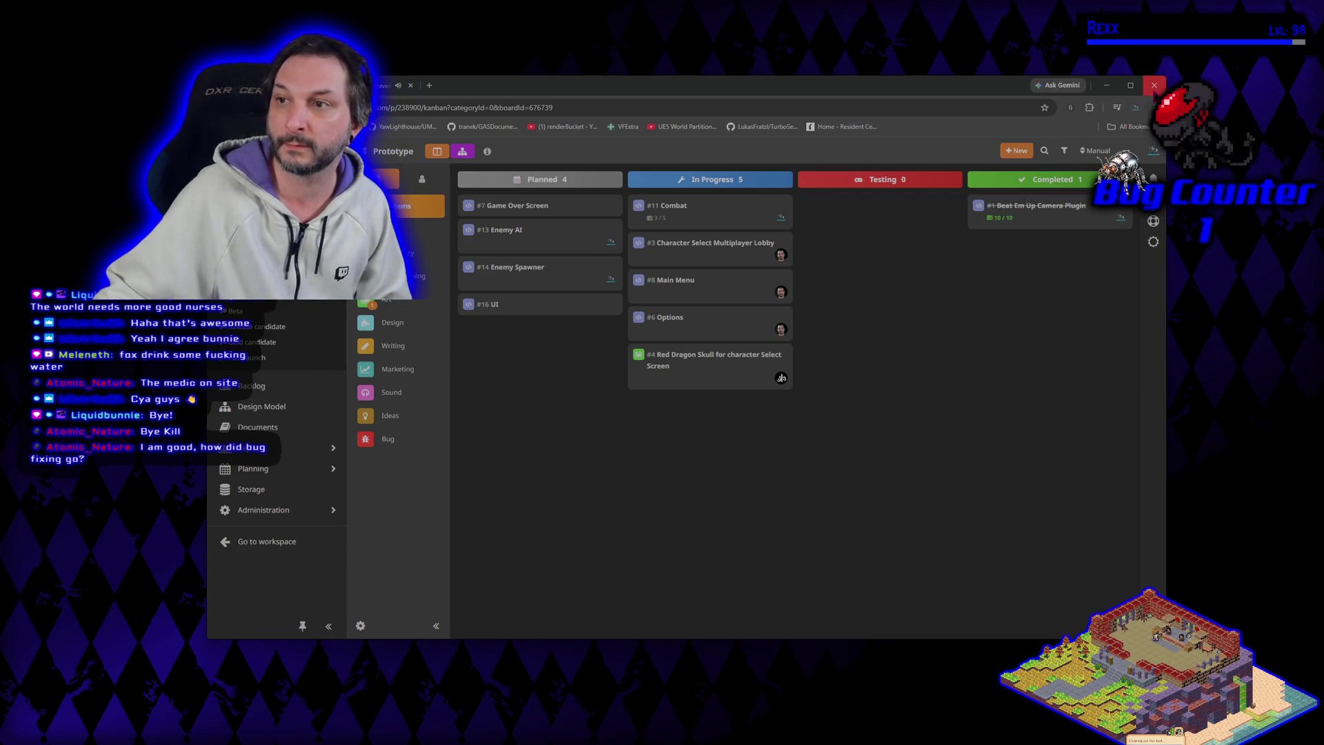
pyautogui.click(562, 127)
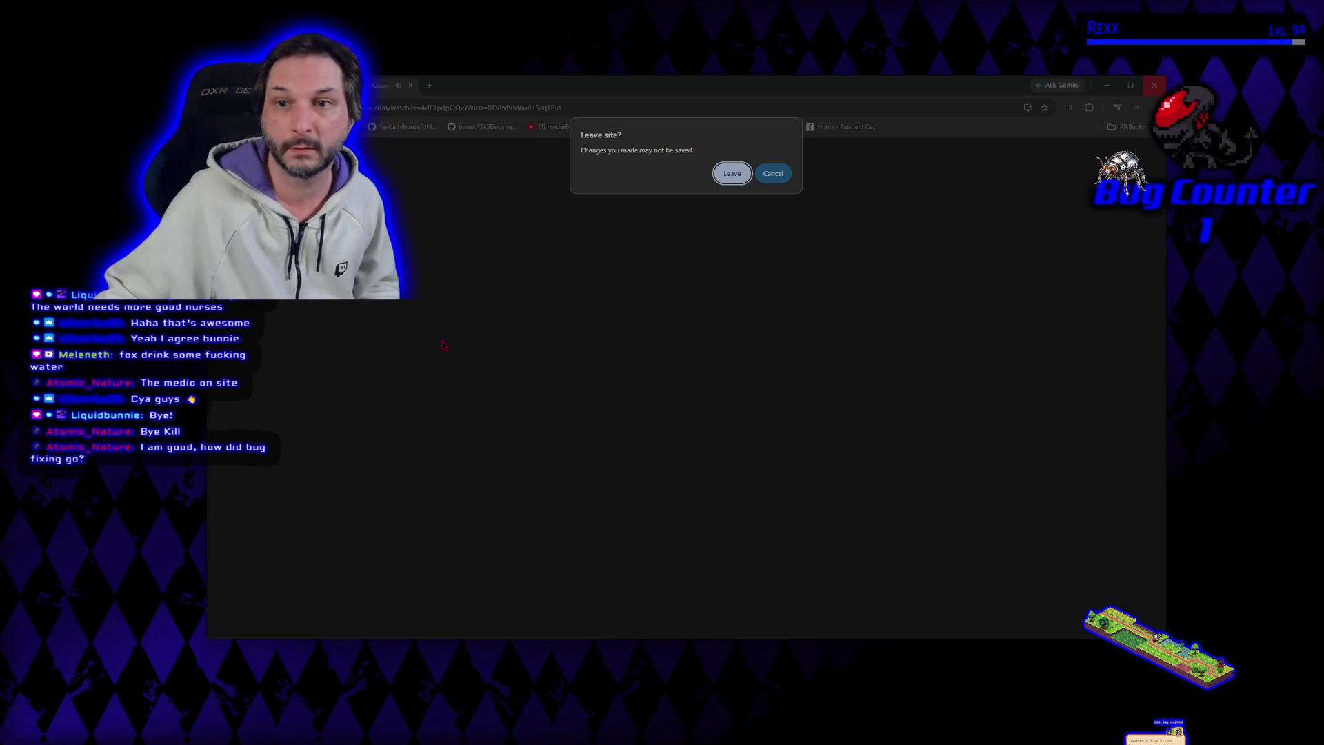
pyautogui.click(721, 178)
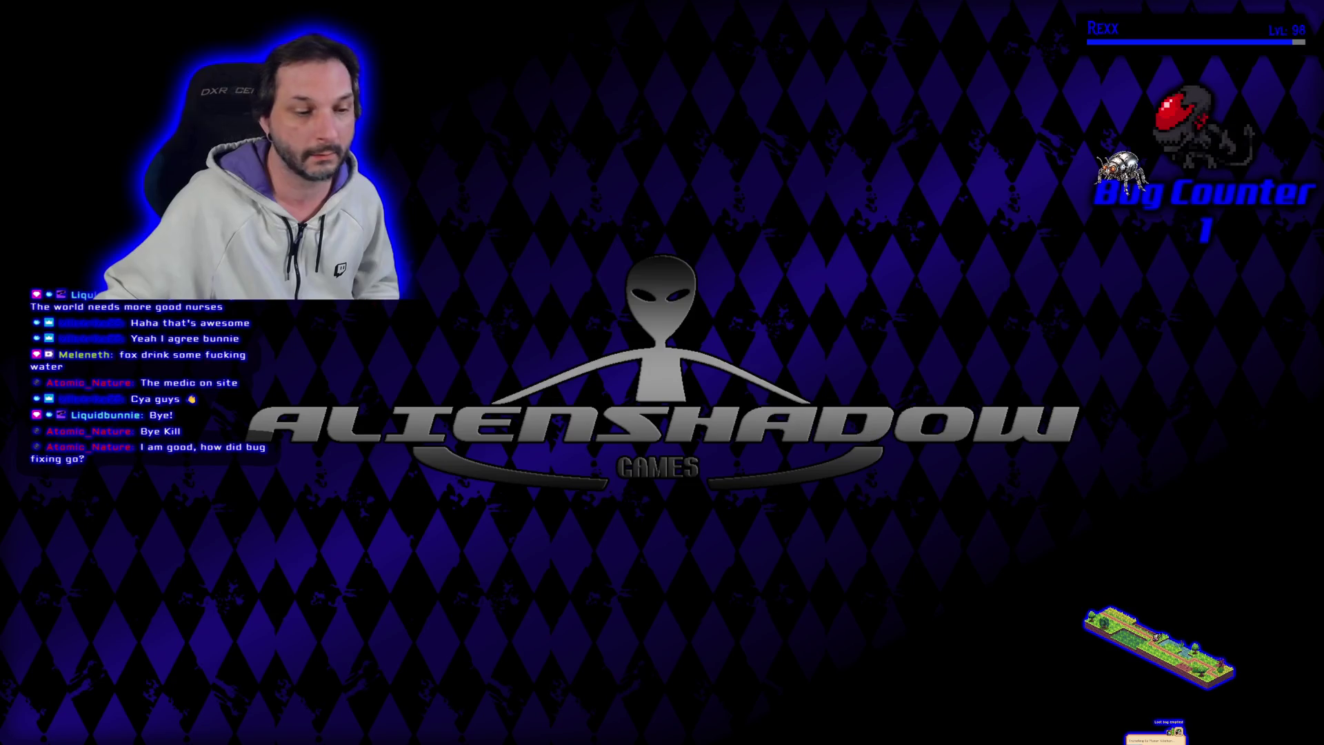